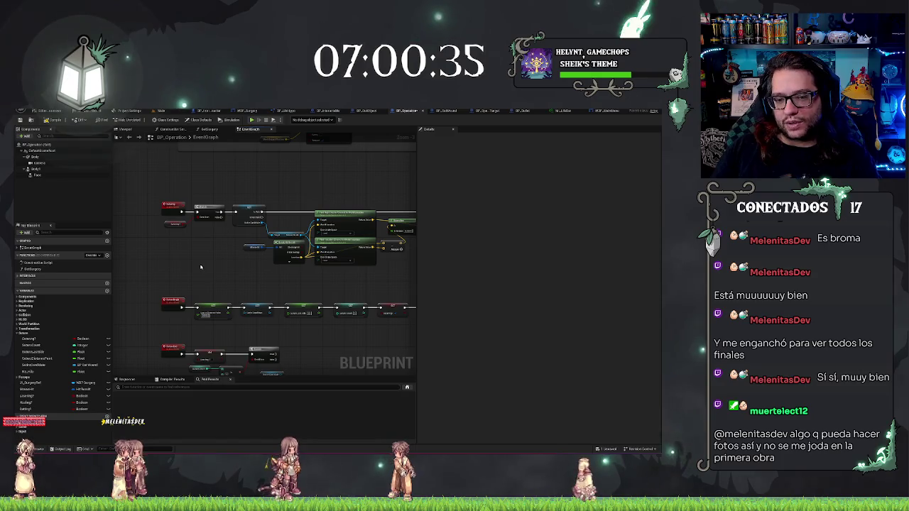
# Review the Outgoing custom event chain and check the event's properties
pyautogui.moveTo(200, 266)
pyautogui.mouseDown()
pyautogui.moveTo(245, 294)
pyautogui.moveTo(250, 279)
pyautogui.mouseUp()
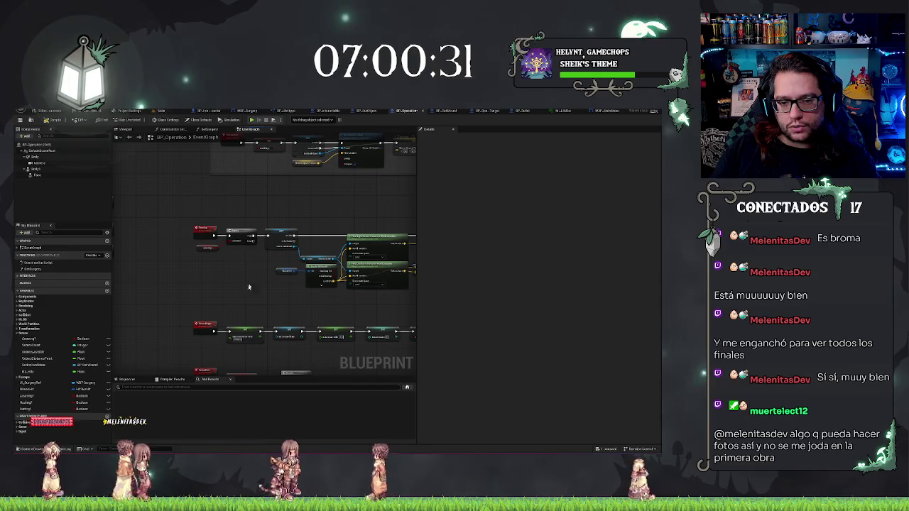
pyautogui.scroll(3, 249, 277)
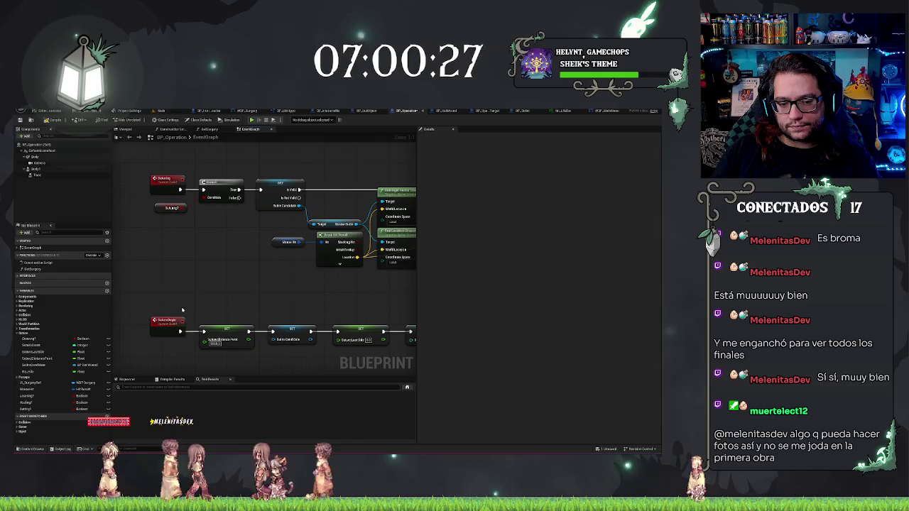
pyautogui.moveTo(183, 308); pyautogui.dragTo(188, 270)
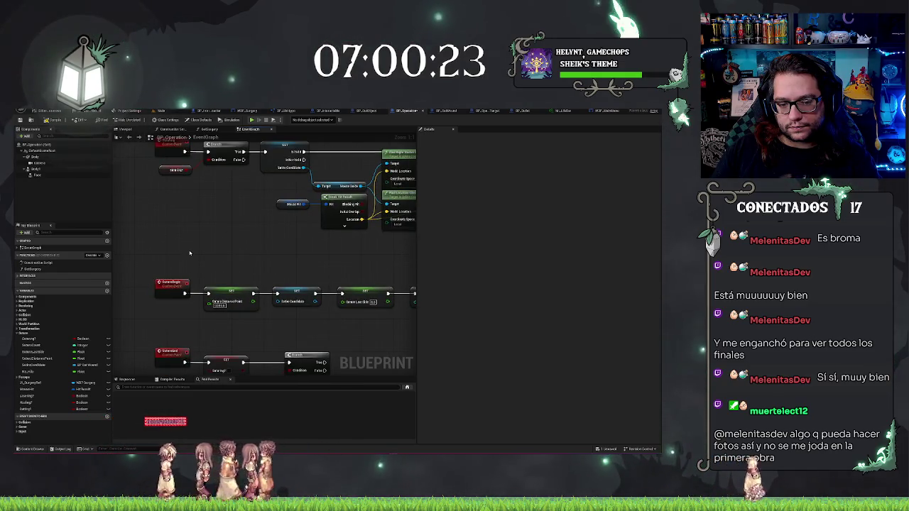
pyautogui.moveTo(200, 284); pyautogui.dragTo(202, 314)
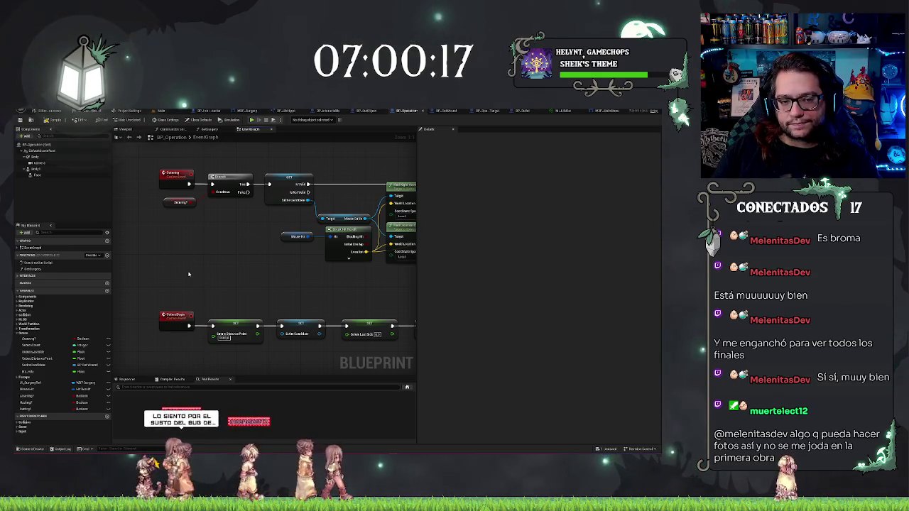
pyautogui.moveTo(154, 277); pyautogui.dragTo(205, 320)
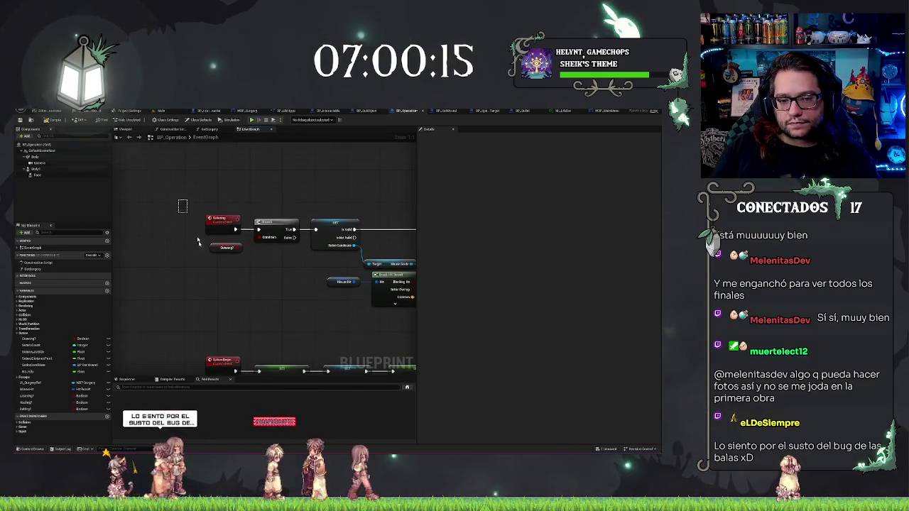
pyautogui.moveTo(192, 201); pyautogui.dragTo(226, 301)
pyautogui.keyDown('ctrl'); pyautogui.click(226, 247); pyautogui.keyUp('ctrl')
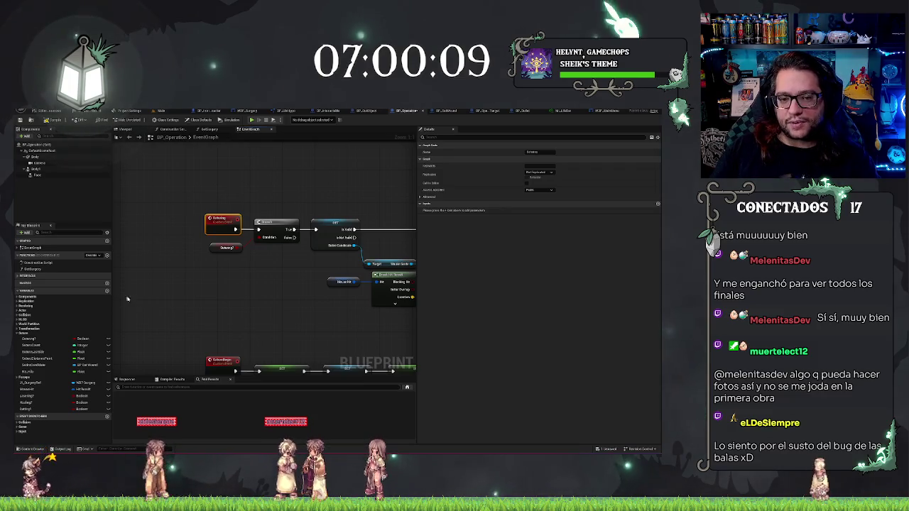
pyautogui.click(256, 293)
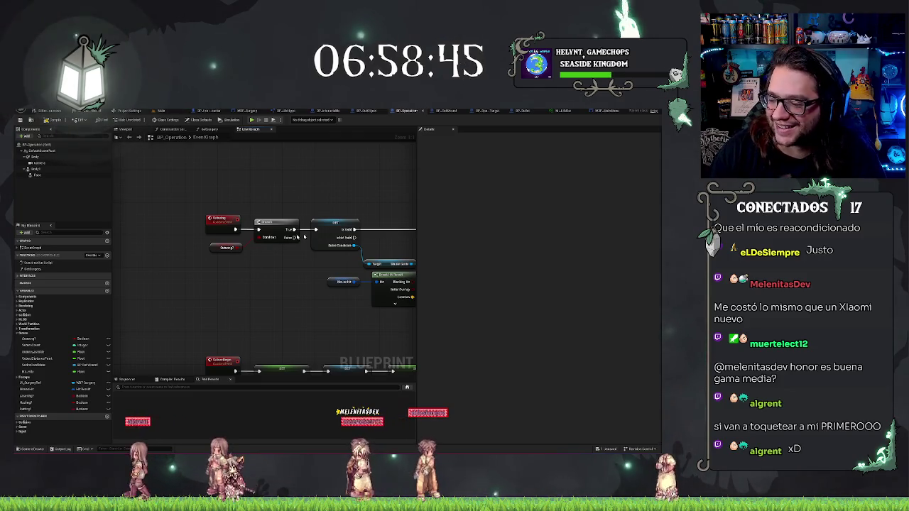
# Inspect the Bending variable's properties near the Find Light Vector nodes
pyautogui.moveTo(253, 295)
pyautogui.mouseDown()
pyautogui.moveTo(230, 306)
pyautogui.moveTo(184, 289)
pyautogui.mouseUp()
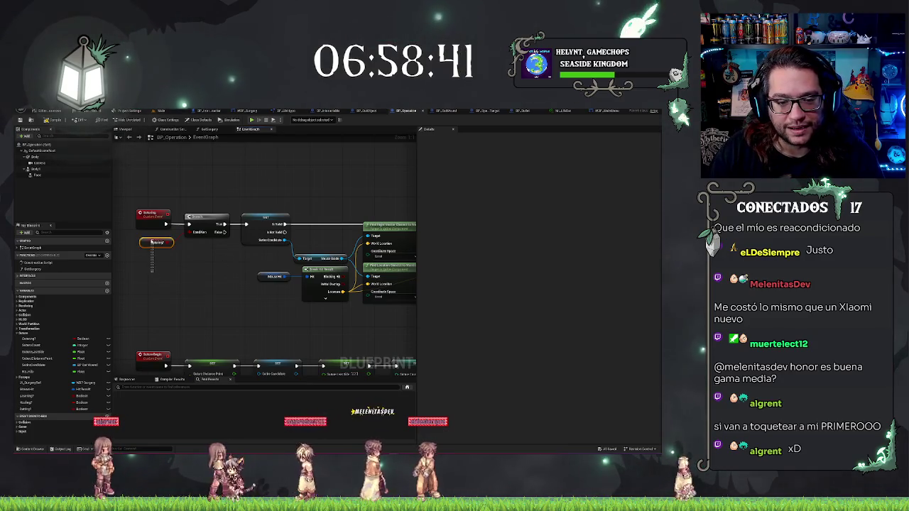
pyautogui.click(153, 243)
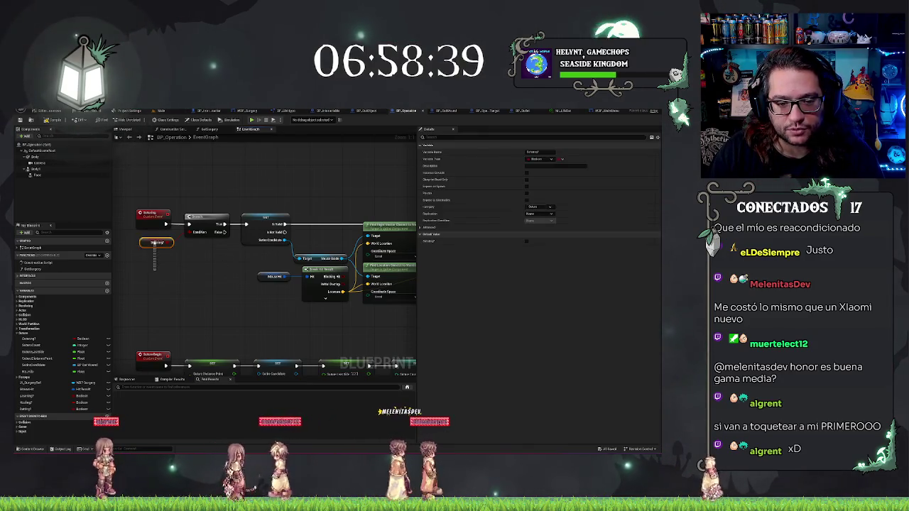
pyautogui.click(154, 286)
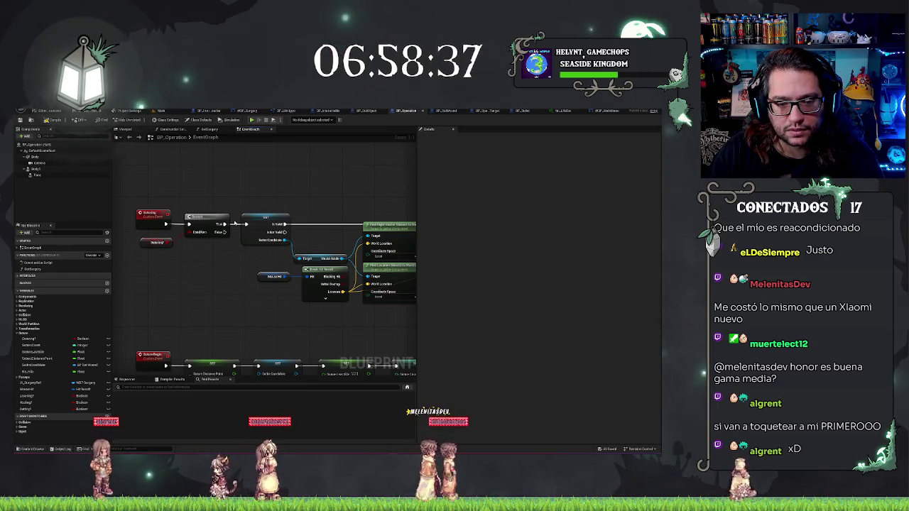
pyautogui.moveTo(216, 271); pyautogui.dragTo(292, 258)
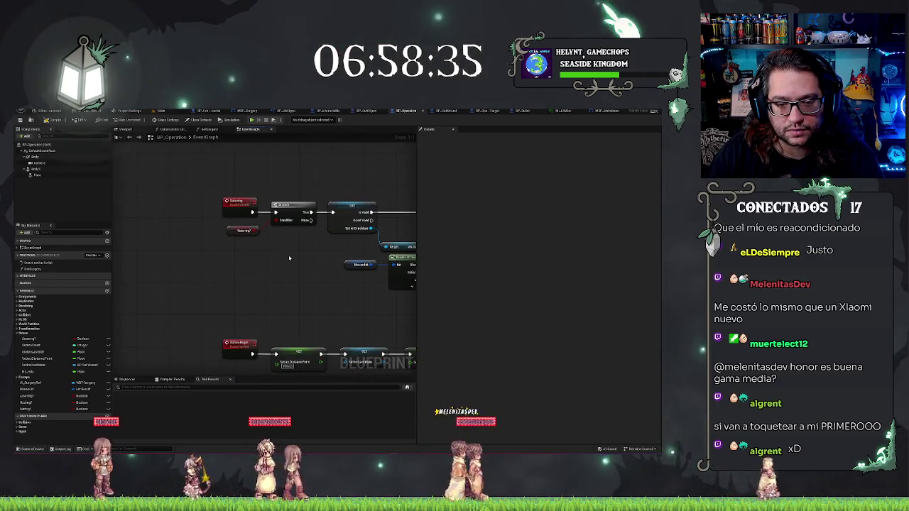
pyautogui.scroll(-5, 170, 249)
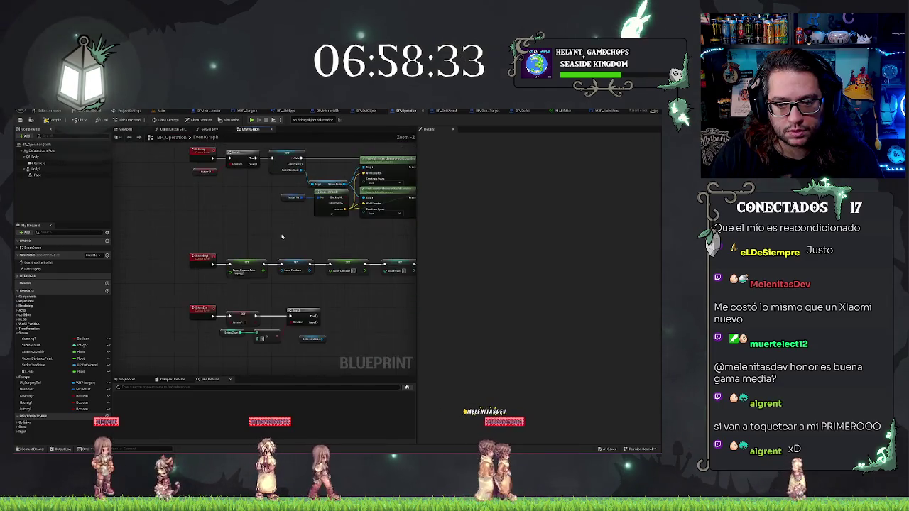
pyautogui.scroll(4, 218, 241)
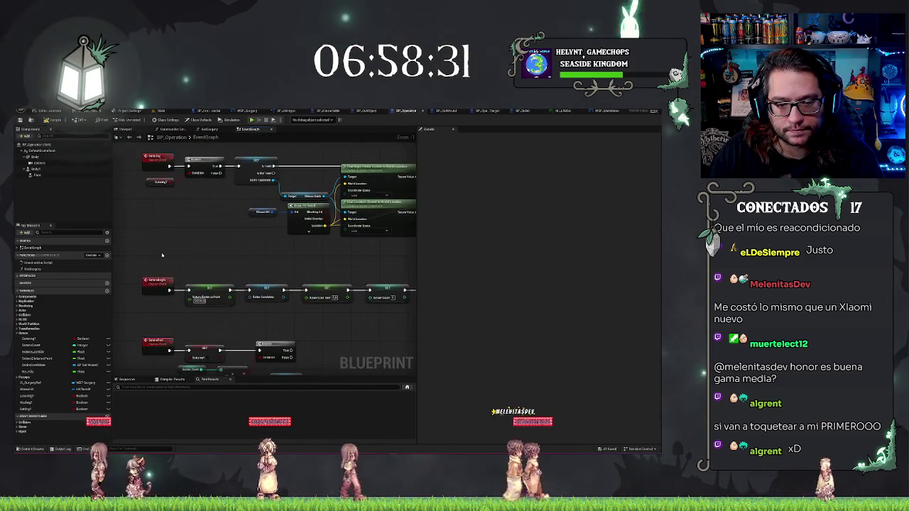
pyautogui.scroll(-5, 376, 286)
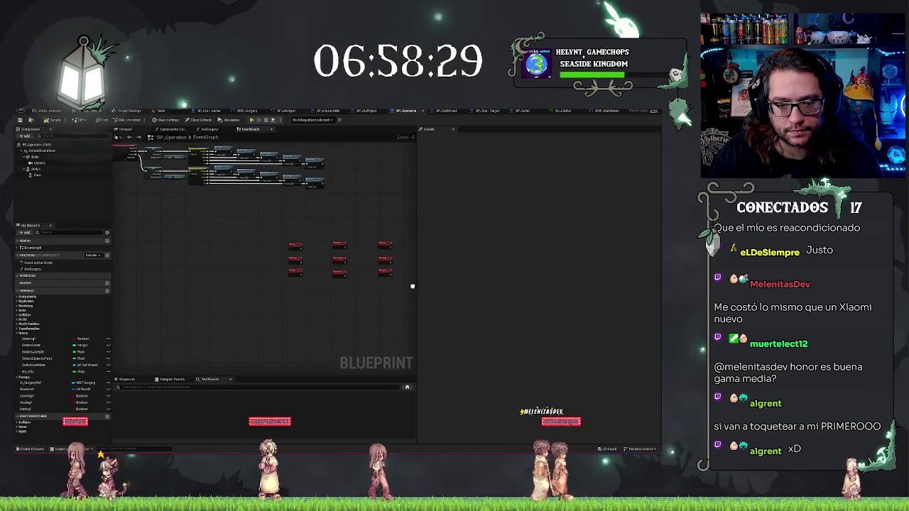
pyautogui.scroll(5, 235, 267)
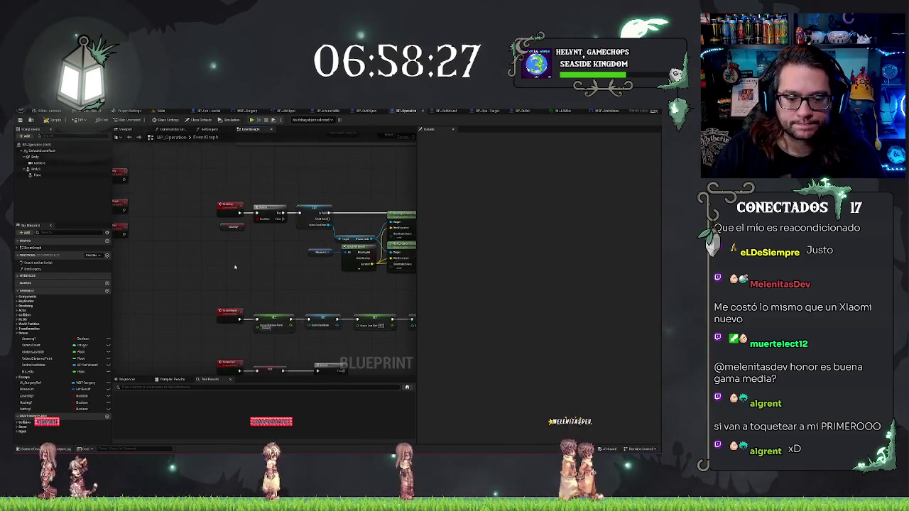
pyautogui.moveTo(244, 277); pyautogui.dragTo(220, 277)
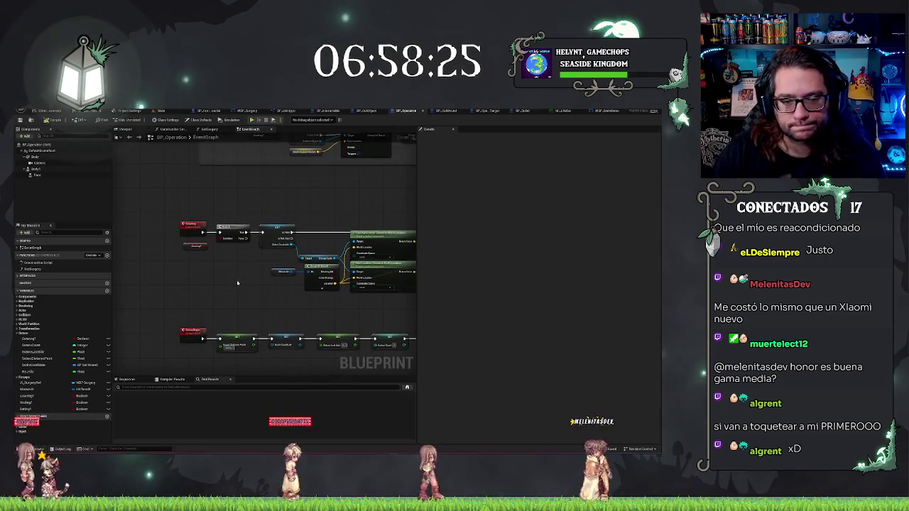
pyautogui.scroll(-1, 244, 277)
pyautogui.scroll(1, 256, 268)
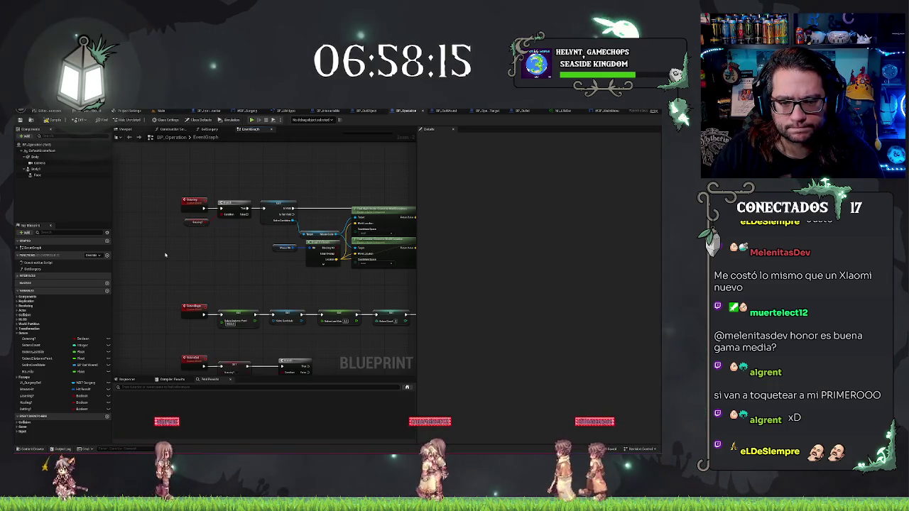
pyautogui.scroll(-3, 165, 254)
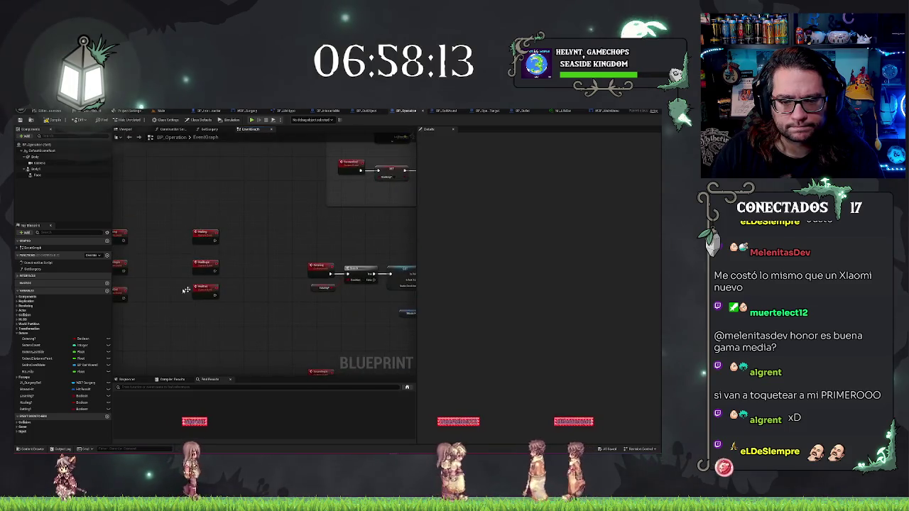
pyautogui.scroll(3, 372, 355)
pyautogui.moveTo(317, 310)
pyautogui.mouseDown()
pyautogui.moveTo(299, 311)
pyautogui.moveTo(299, 213)
pyautogui.moveTo(220, 297)
pyautogui.mouseUp()
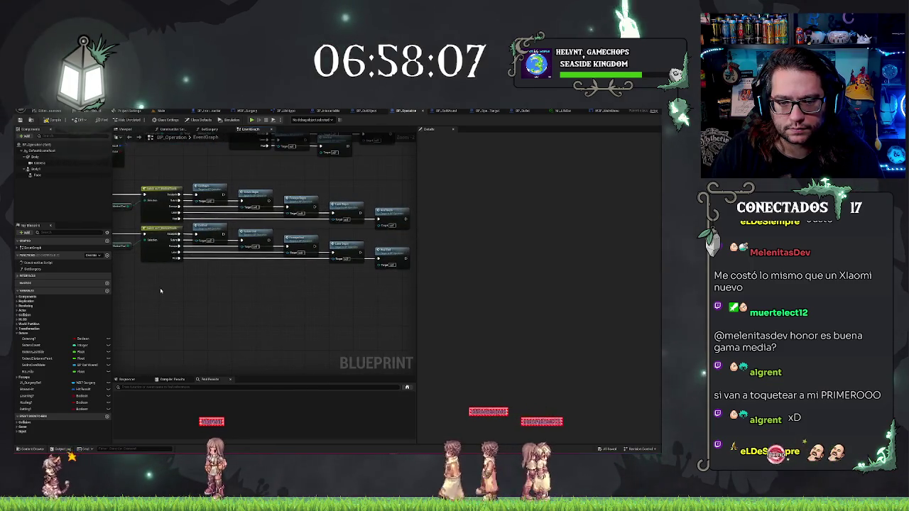
pyautogui.scroll(-5, 220, 297)
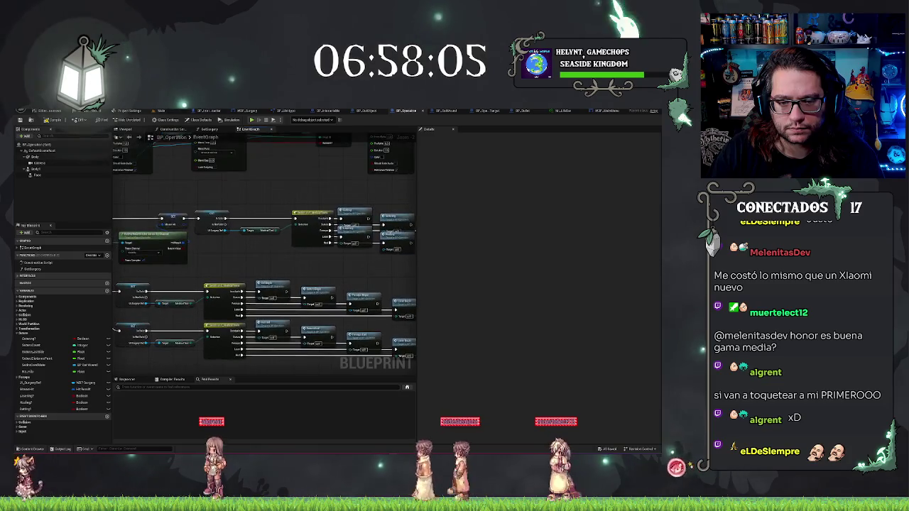
pyautogui.scroll(3, 173, 214)
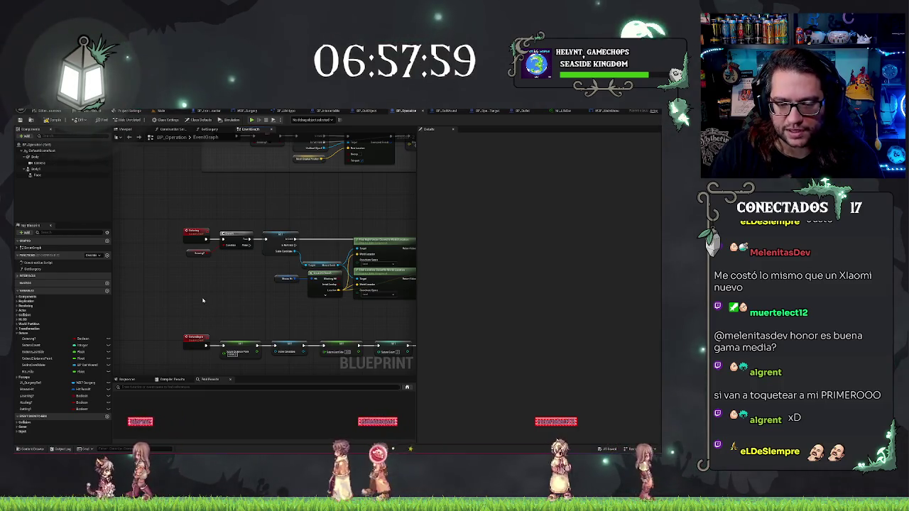
pyautogui.scroll(1, 171, 231)
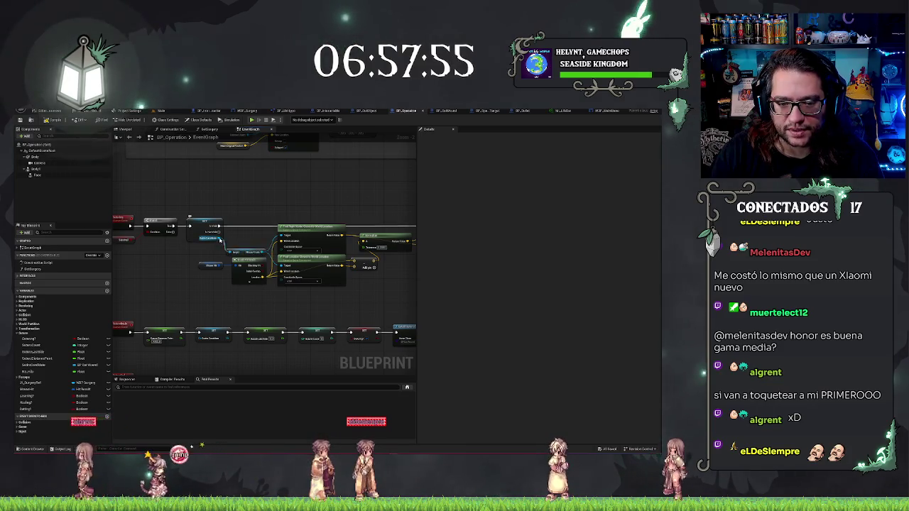
# Look over the BP_OperationTarget, cut object blueprint and level tabs, then return to BP_Operation
pyautogui.moveTo(220, 239); pyautogui.dragTo(245, 217)
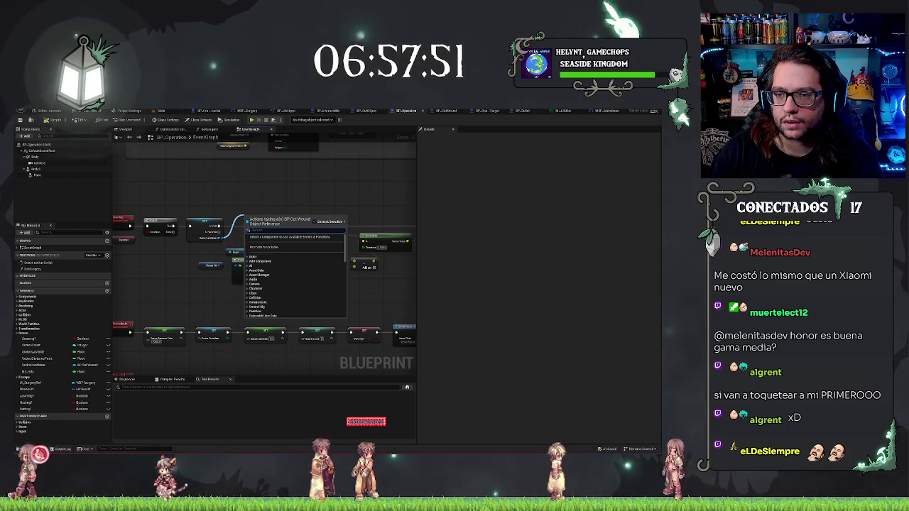
pyautogui.click(494, 110)
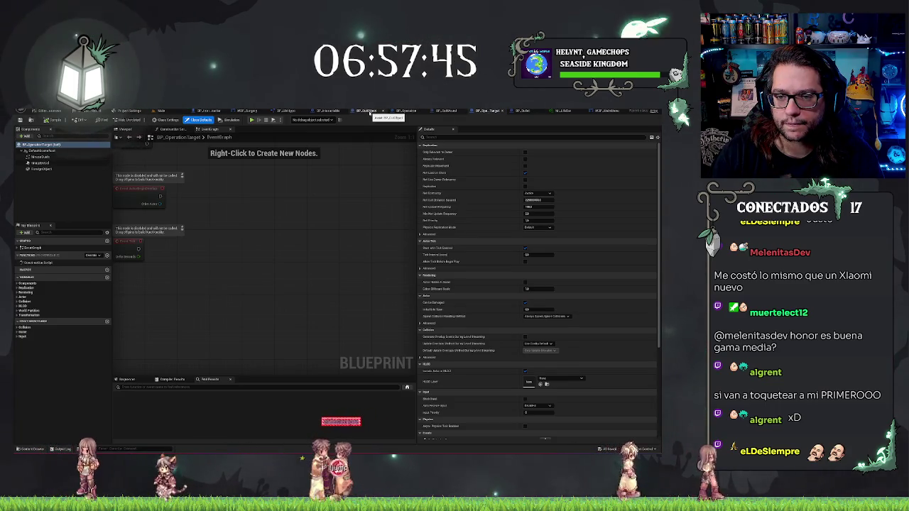
pyautogui.click(370, 111)
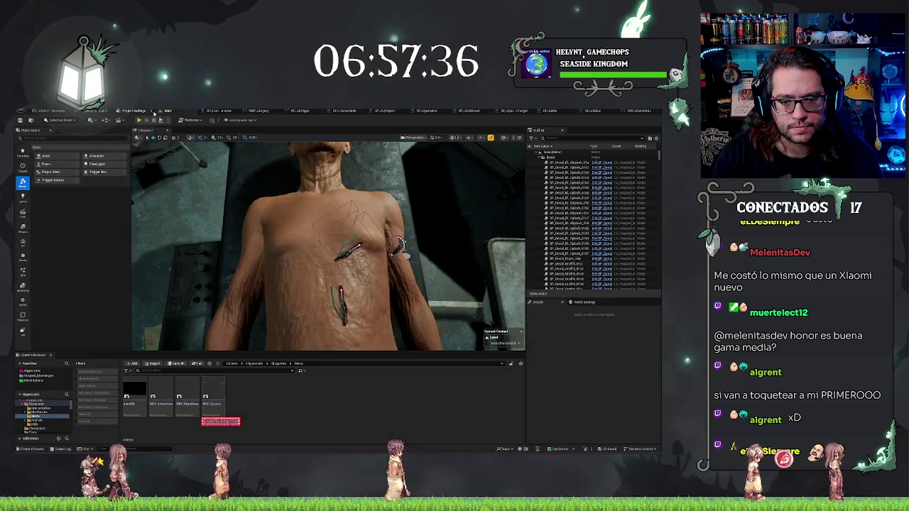
pyautogui.click(157, 111)
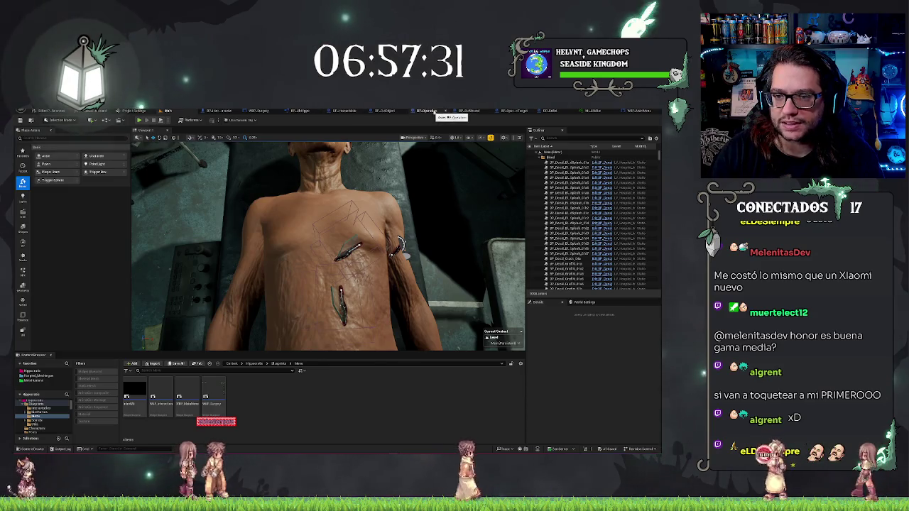
pyautogui.click(416, 112)
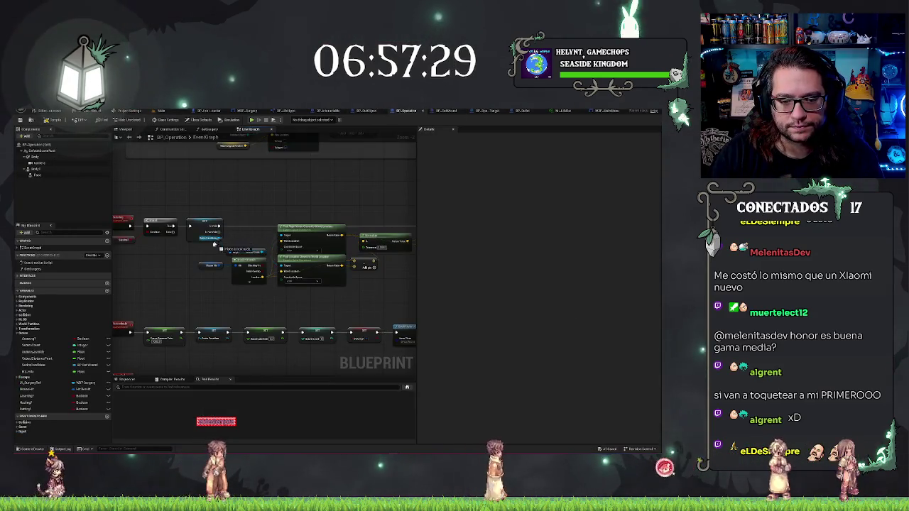
# Add a boolean getter ('get bl') wired from the cut wound reference
pyautogui.moveTo(220, 239); pyautogui.dragTo(207, 250)
pyautogui.write('get bl')
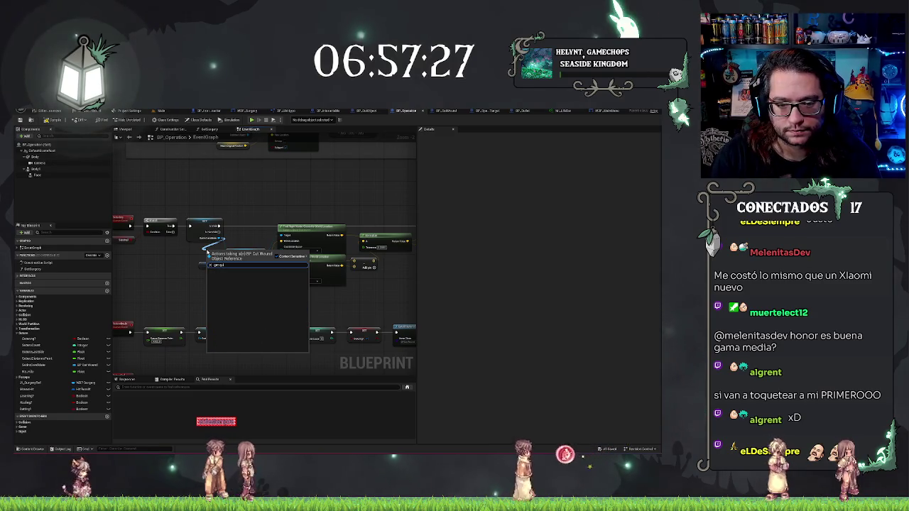
pyautogui.press('Return')
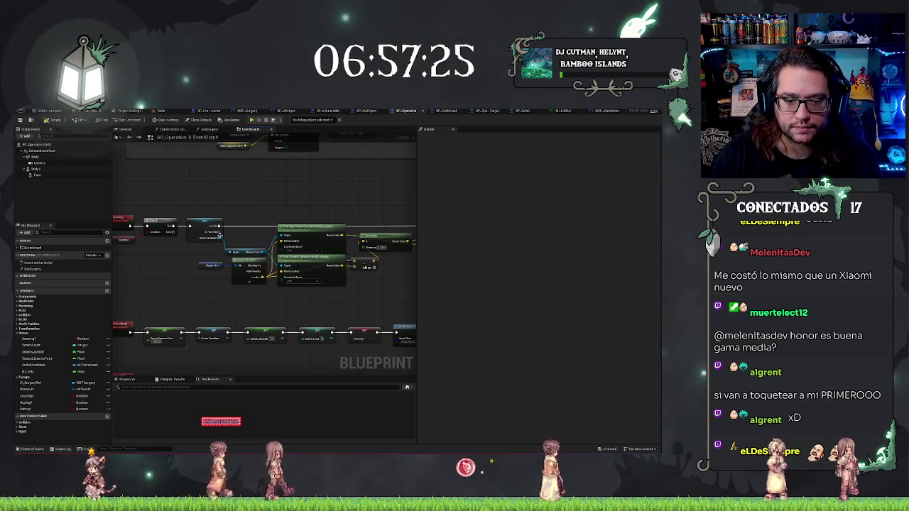
pyautogui.moveTo(220, 238); pyautogui.dragTo(202, 252)
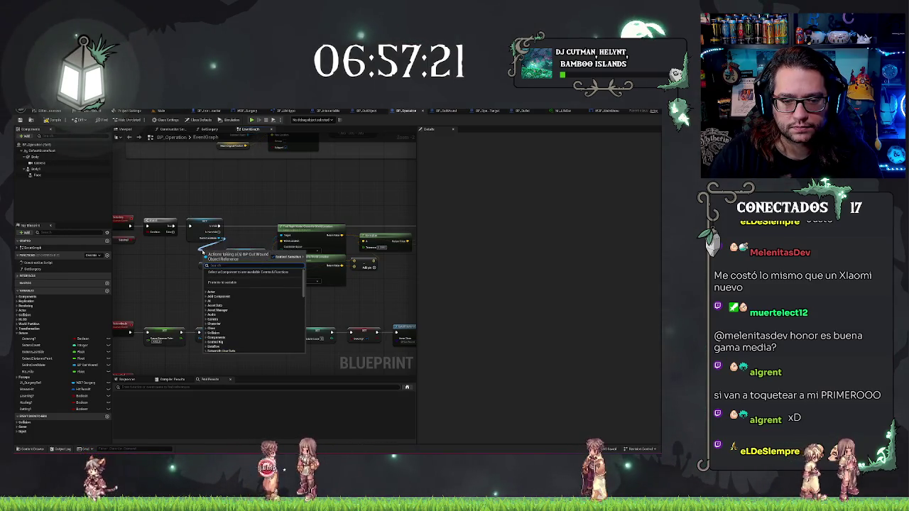
pyautogui.click(228, 250)
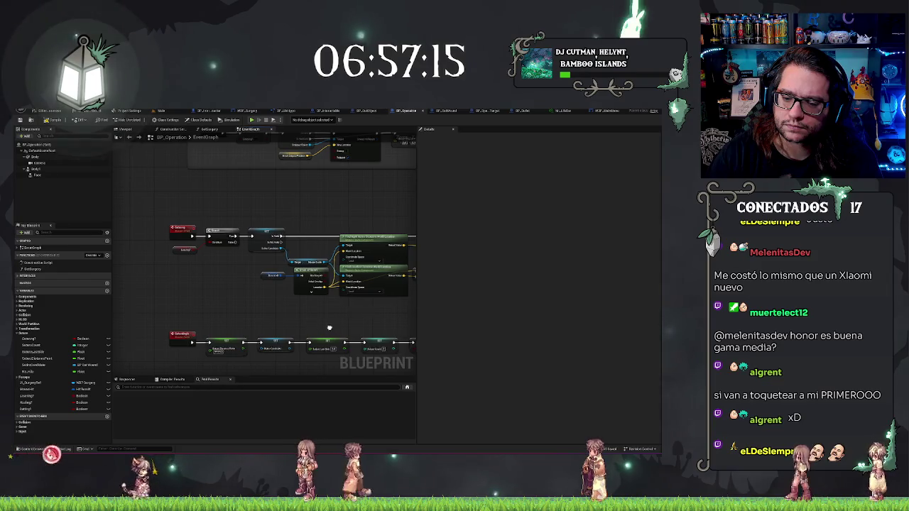
# Cast the ForEach loop's Array Element to BP_CutObject
pyautogui.scroll(-2, 299, 305)
pyautogui.scroll(2, 268, 283)
pyautogui.scroll(3, 251, 232)
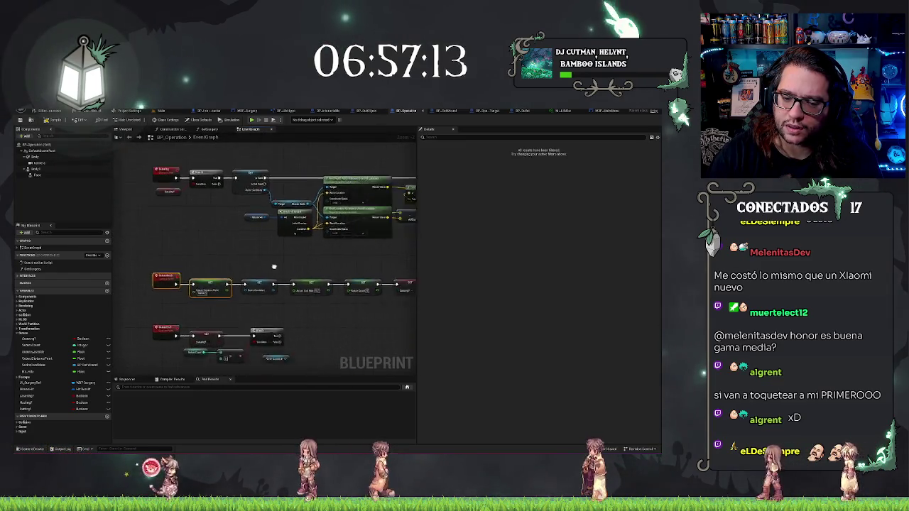
pyautogui.scroll(3, 269, 216)
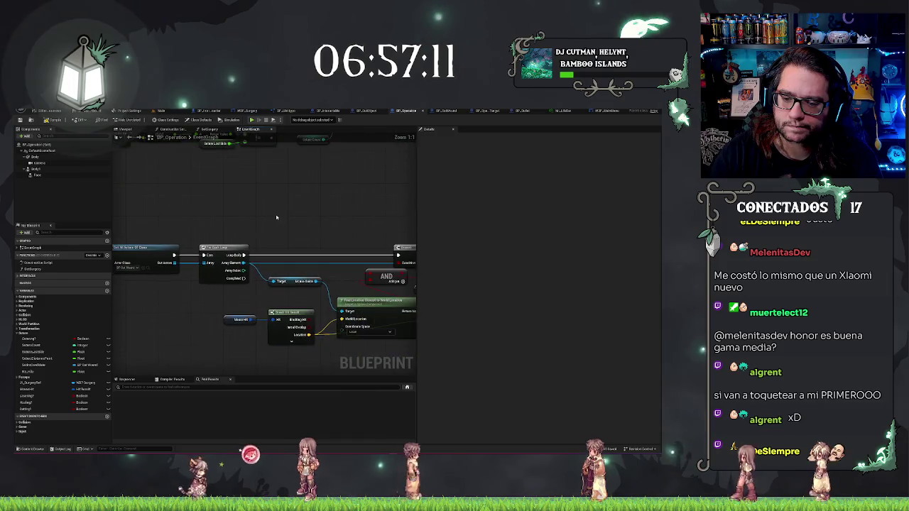
pyautogui.scroll(-1, 276, 221)
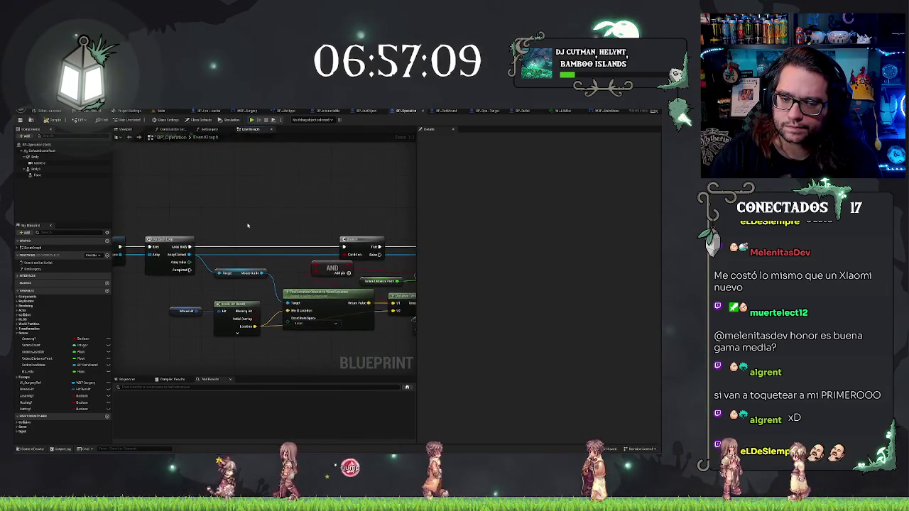
pyautogui.scroll(-2, 261, 232)
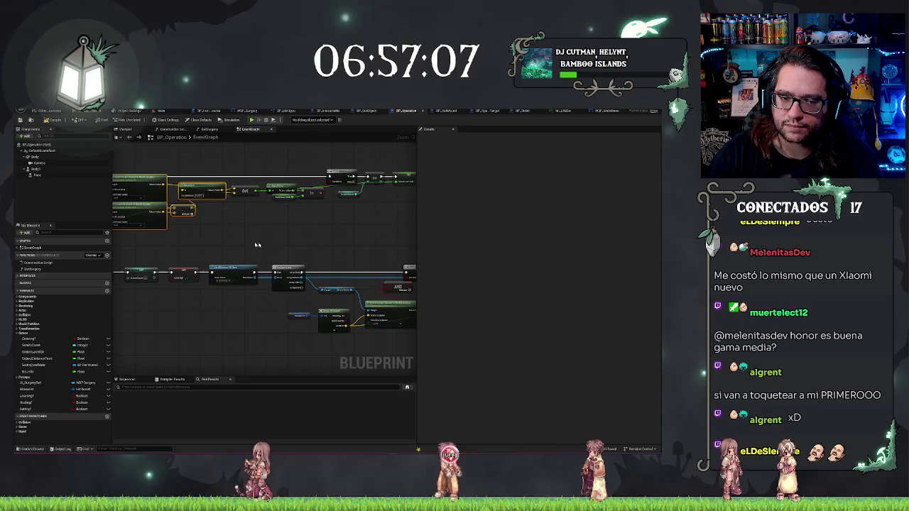
pyautogui.scroll(2, 210, 200)
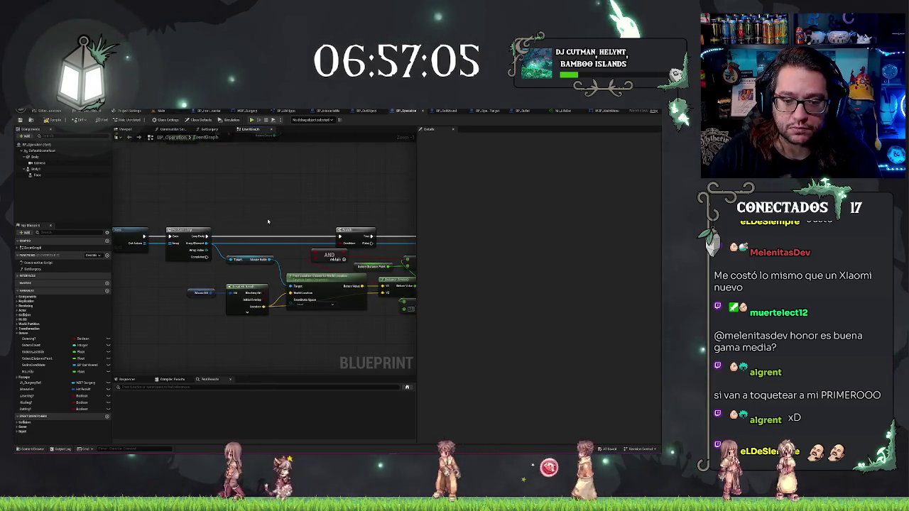
pyautogui.moveTo(267, 251); pyautogui.dragTo(245, 244)
pyautogui.moveTo(184, 237); pyautogui.dragTo(212, 262)
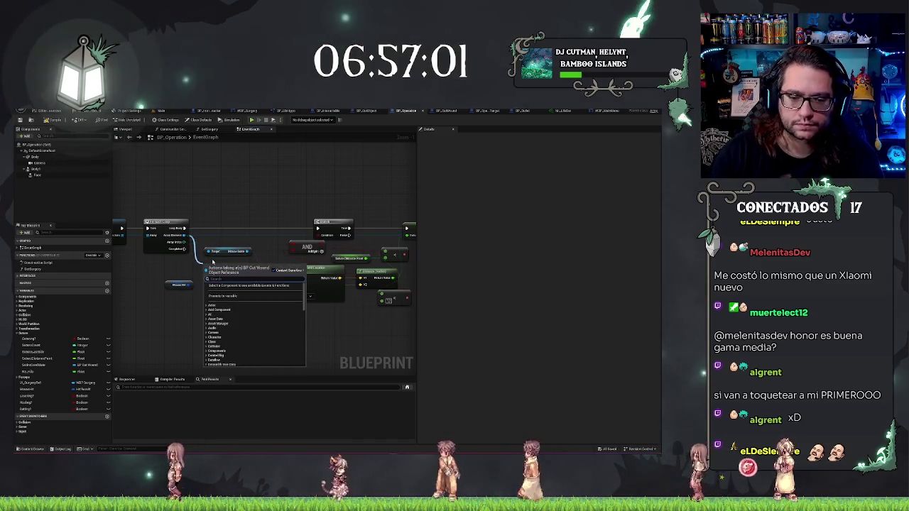
pyautogui.write('cast to')
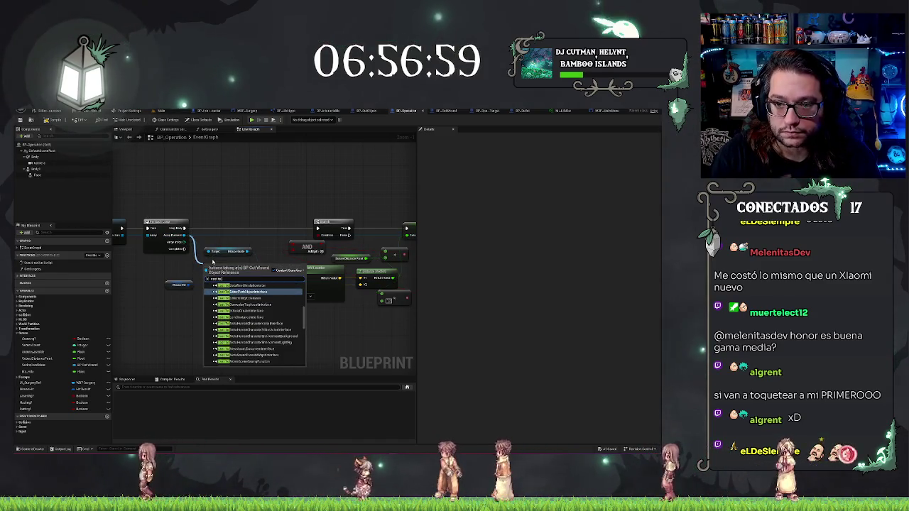
pyautogui.write(' cut')
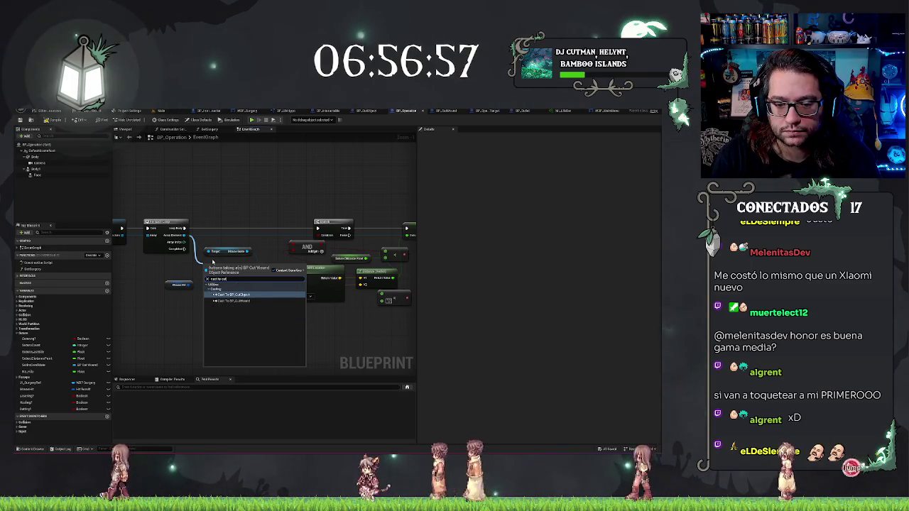
pyautogui.press('Return')
# Move the cast node beside the execution row and place a new Branch node
pyautogui.rightClick(213, 265)
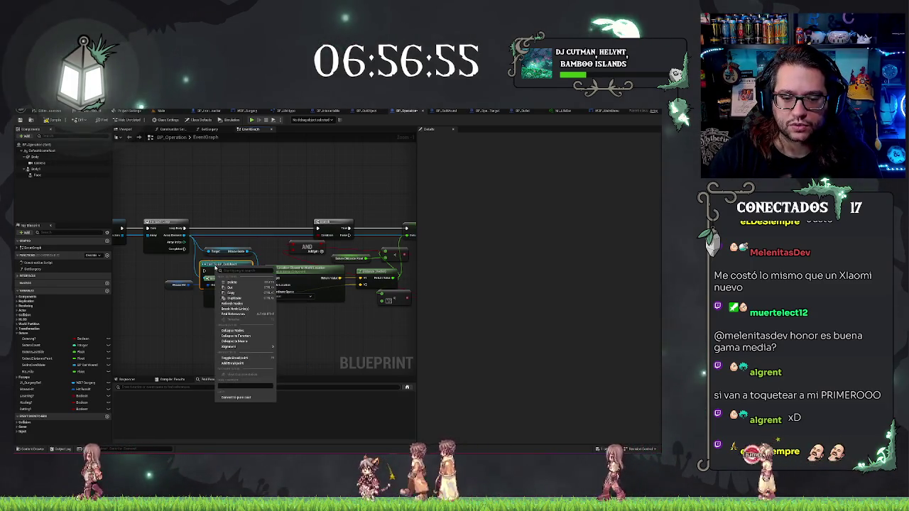
pyautogui.moveTo(230, 265)
pyautogui.mouseDown()
pyautogui.moveTo(226, 183)
pyautogui.moveTo(268, 197)
pyautogui.mouseUp()
pyautogui.press('Escape')
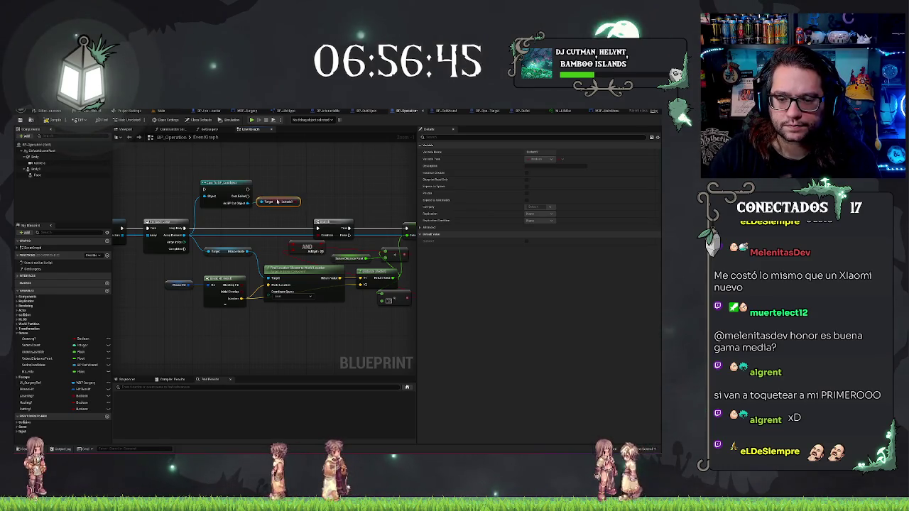
pyautogui.click(232, 182)
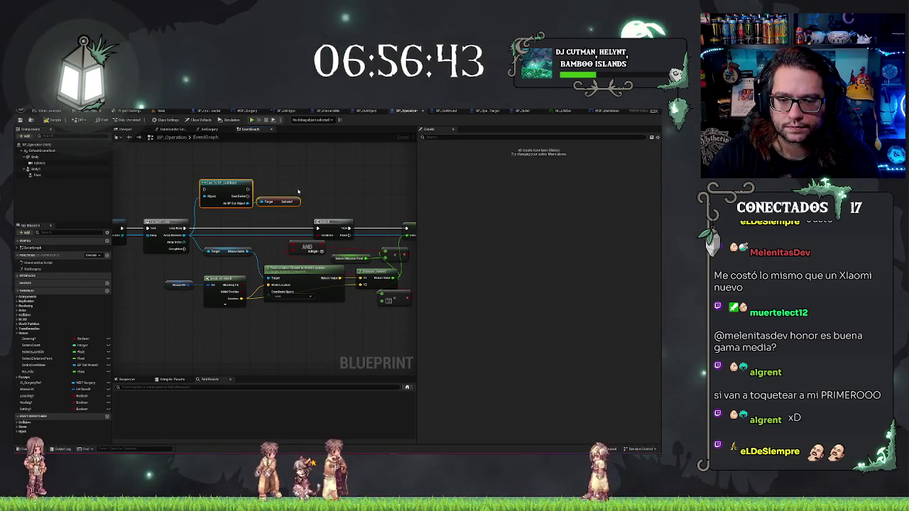
pyautogui.click(305, 166)
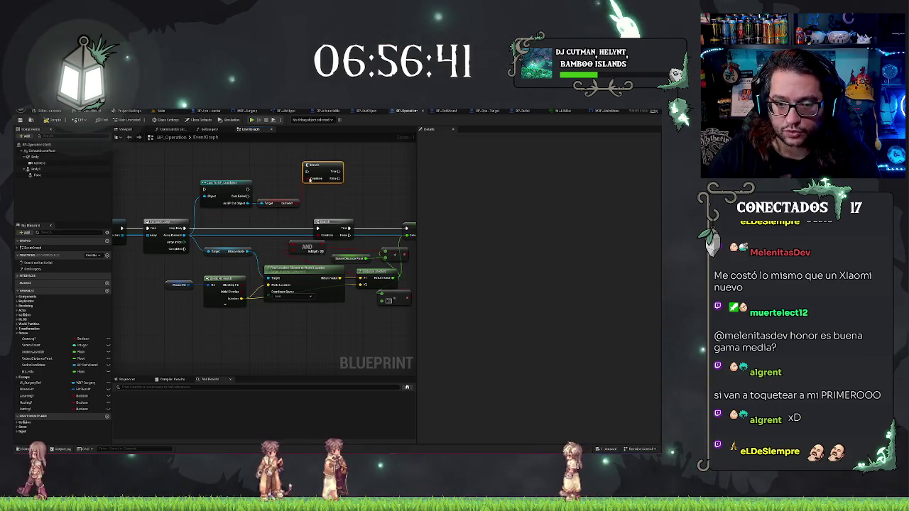
pyautogui.moveTo(339, 178)
pyautogui.mouseDown()
pyautogui.moveTo(327, 201)
pyautogui.moveTo(339, 171)
pyautogui.mouseUp()
# Move the cast node into the loop's execution row and wire its success output to the new Branch
pyautogui.press('Escape')
pyautogui.moveTo(248, 196); pyautogui.dragTo(317, 228)
pyautogui.moveTo(338, 179); pyautogui.dragTo(323, 213)
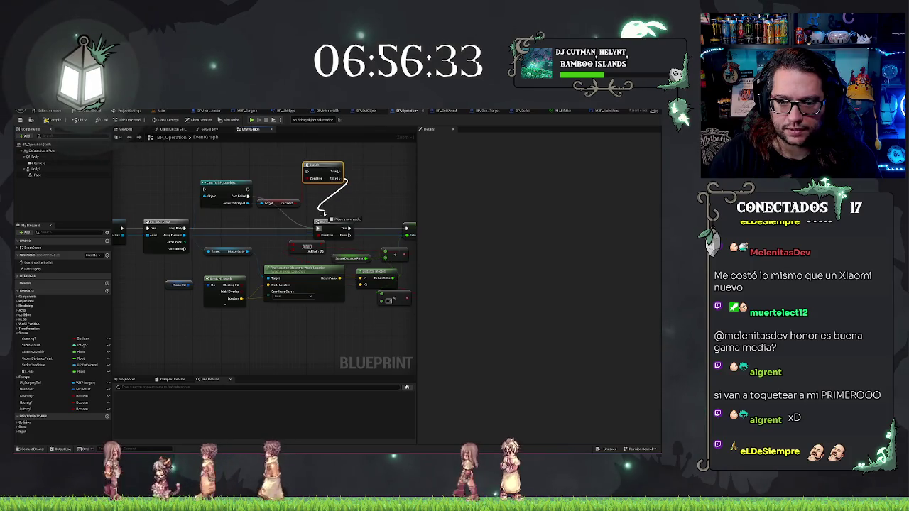
pyautogui.moveTo(336, 177); pyautogui.dragTo(317, 228)
pyautogui.press('Escape')
pyautogui.rightClick(359, 200)
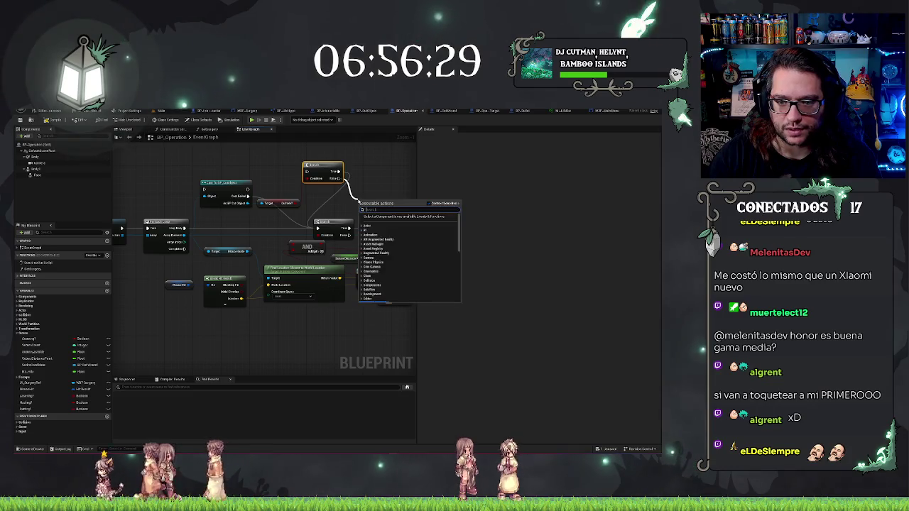
pyautogui.click(360, 180)
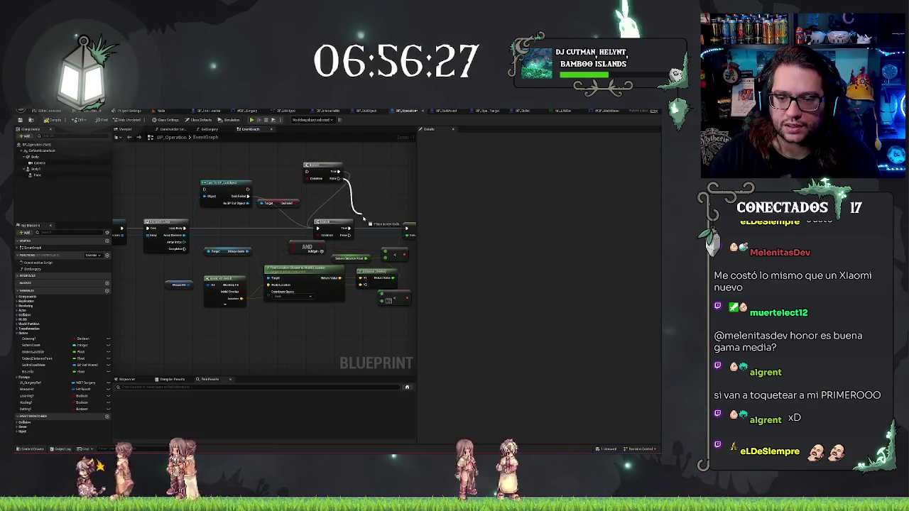
pyautogui.moveTo(353, 201); pyautogui.dragTo(353, 202)
pyautogui.press('Escape')
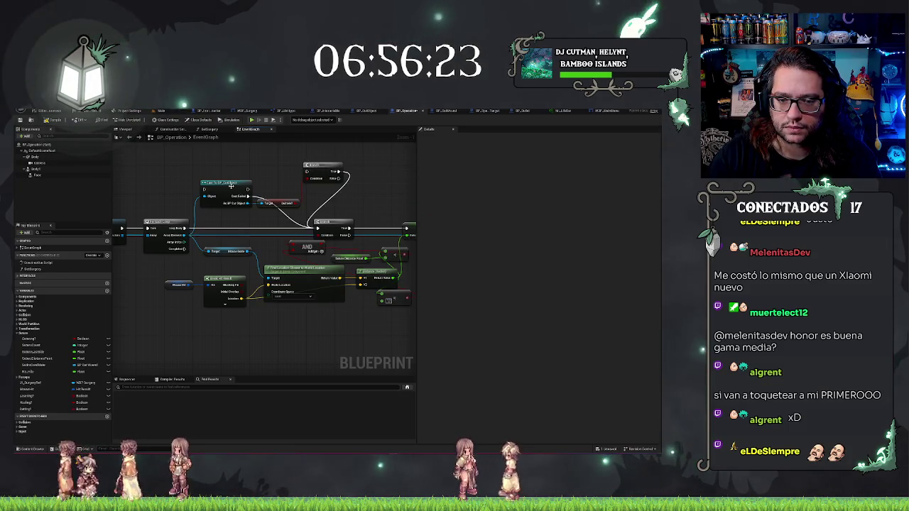
pyautogui.moveTo(226, 189); pyautogui.dragTo(226, 217)
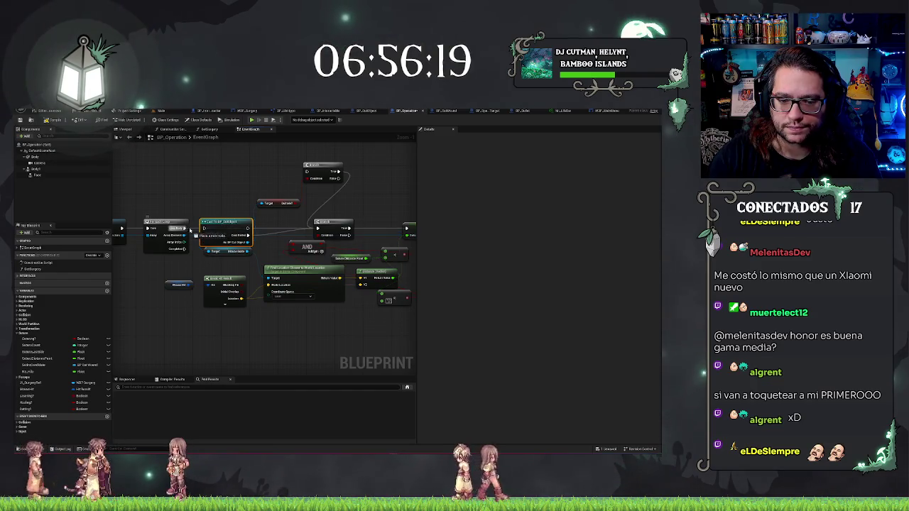
pyautogui.moveTo(248, 228); pyautogui.dragTo(317, 229)
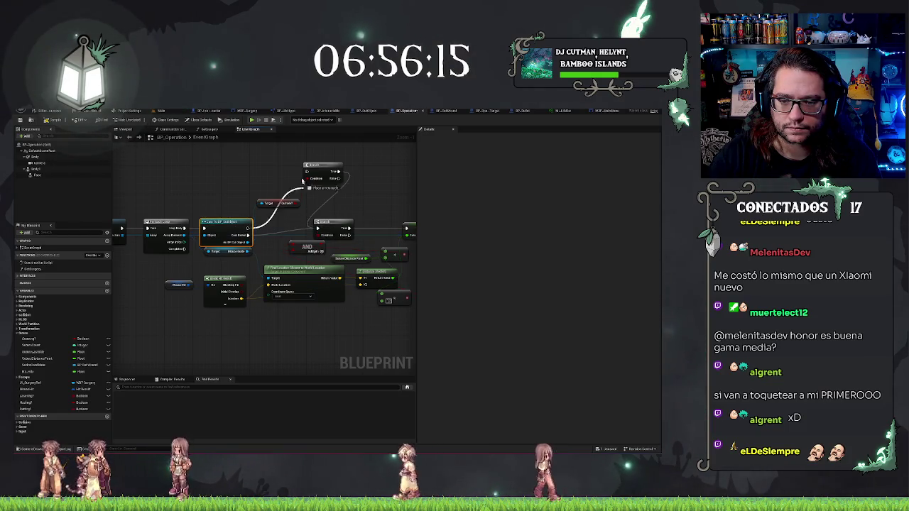
# Place the new Branch in the loop row with the boolean read node below it
pyautogui.moveTo(317, 166); pyautogui.dragTo(277, 223)
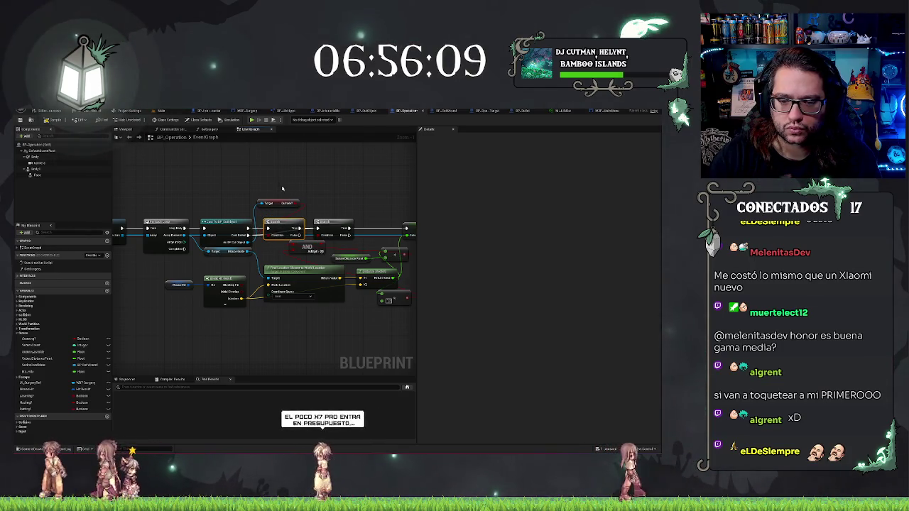
pyautogui.moveTo(279, 202)
pyautogui.mouseDown()
pyautogui.moveTo(261, 252)
pyautogui.moveTo(296, 262)
pyautogui.mouseUp()
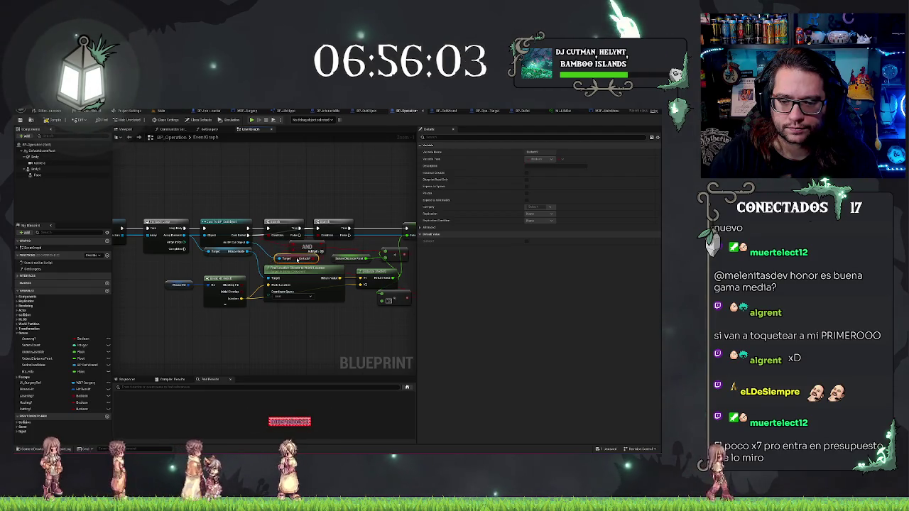
pyautogui.click(332, 184)
pyautogui.moveTo(313, 204); pyautogui.dragTo(257, 196)
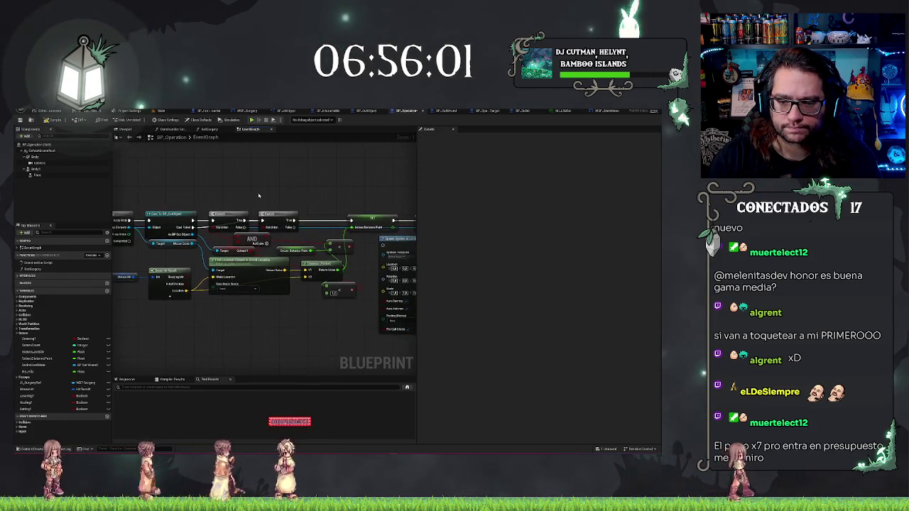
pyautogui.rightClick(260, 192)
pyautogui.click(278, 215)
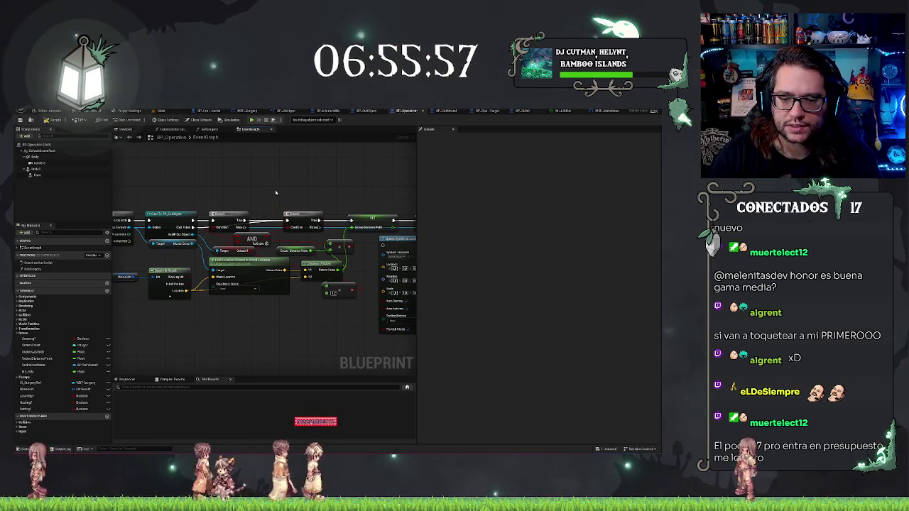
pyautogui.moveTo(227, 247); pyautogui.dragTo(281, 236)
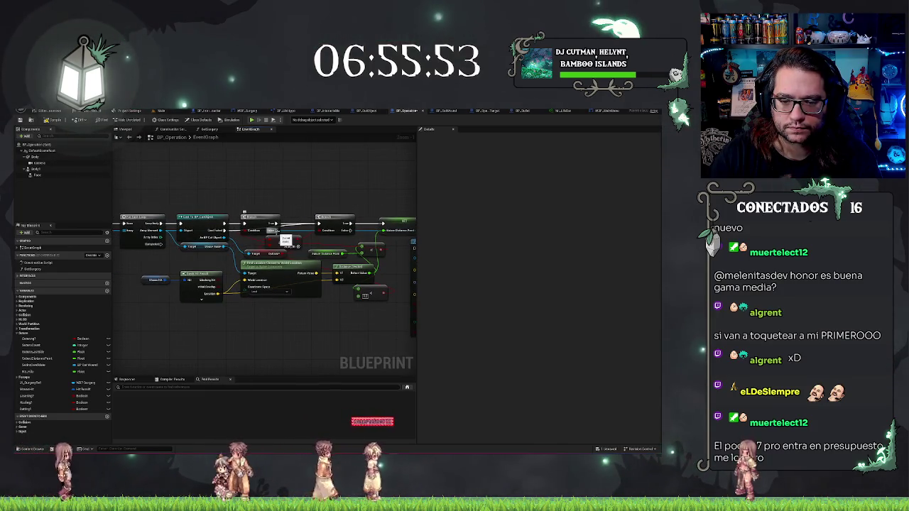
pyautogui.scroll(-5, 307, 191)
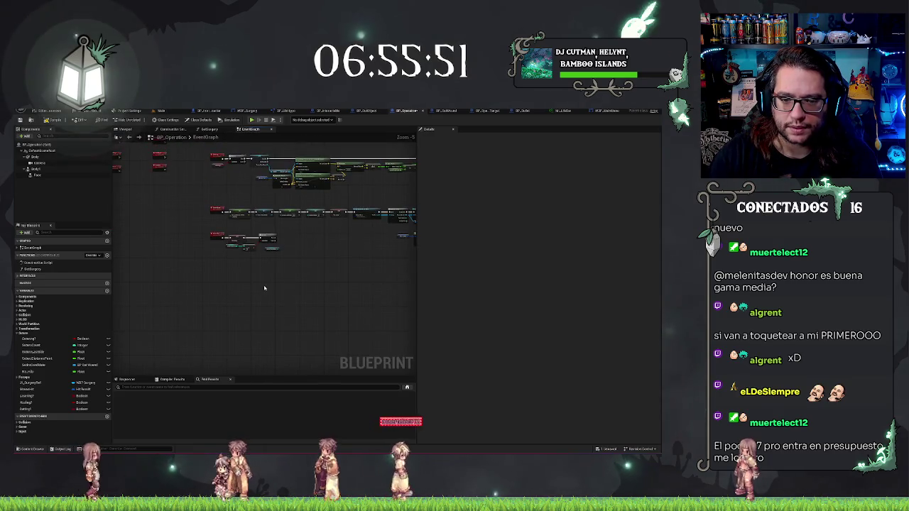
# Add a new custom event via 'add cust' and rename it
pyautogui.rightClick(208, 304)
pyautogui.write('add cust')
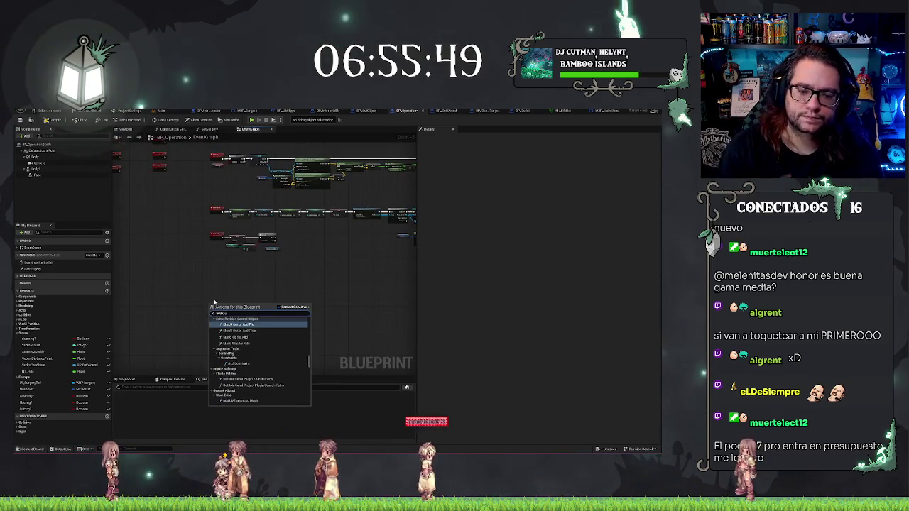
pyautogui.press('Return')
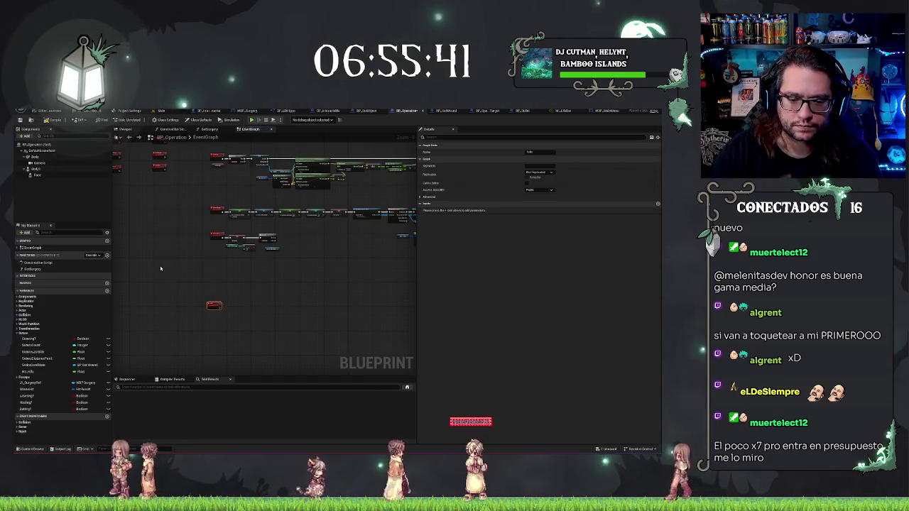
pyautogui.scroll(5, 239, 298)
pyautogui.scroll(-5, 240, 299)
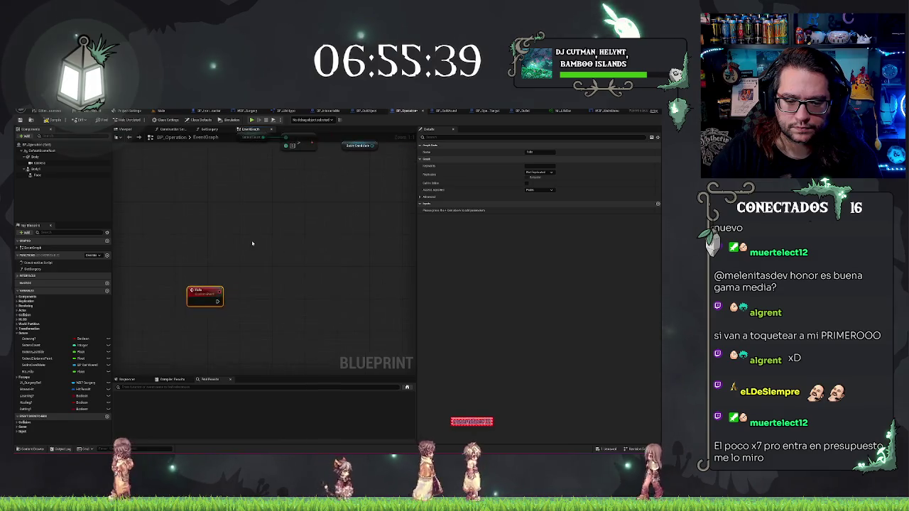
pyautogui.moveTo(348, 247); pyautogui.dragTo(299, 283)
pyautogui.scroll(3, 299, 282)
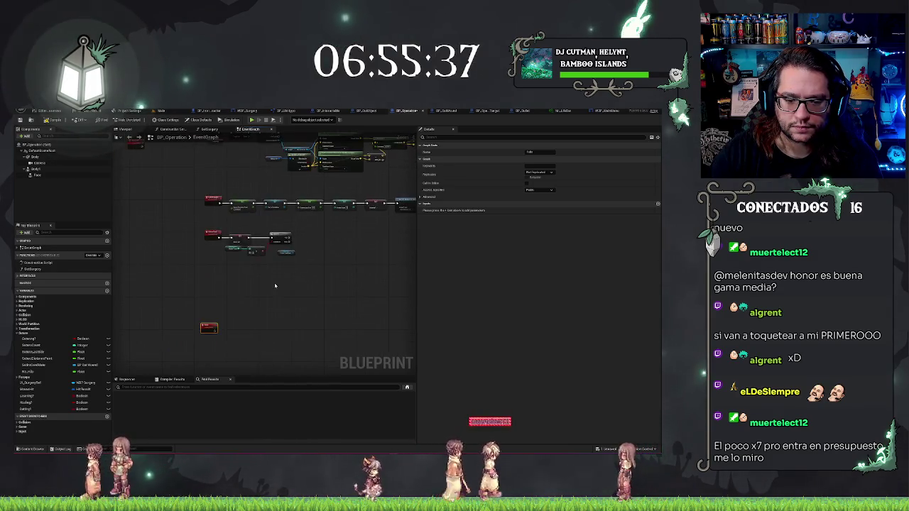
pyautogui.press('F2')
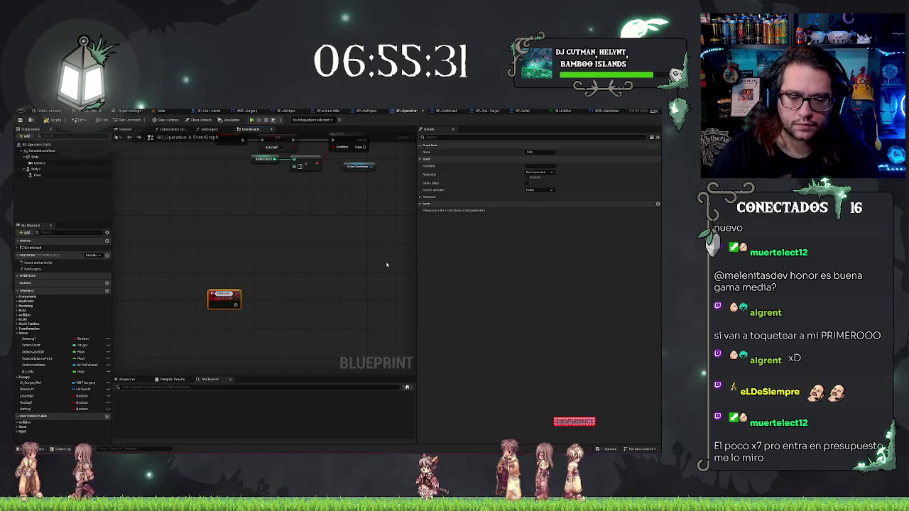
# Call the new custom event from the Branch's False output
pyautogui.moveTo(387, 265)
pyautogui.mouseDown()
pyautogui.moveTo(199, 341)
pyautogui.moveTo(313, 284)
pyautogui.moveTo(377, 264)
pyautogui.mouseUp()
pyautogui.scroll(-3, 377, 264)
pyautogui.scroll(-3, 363, 302)
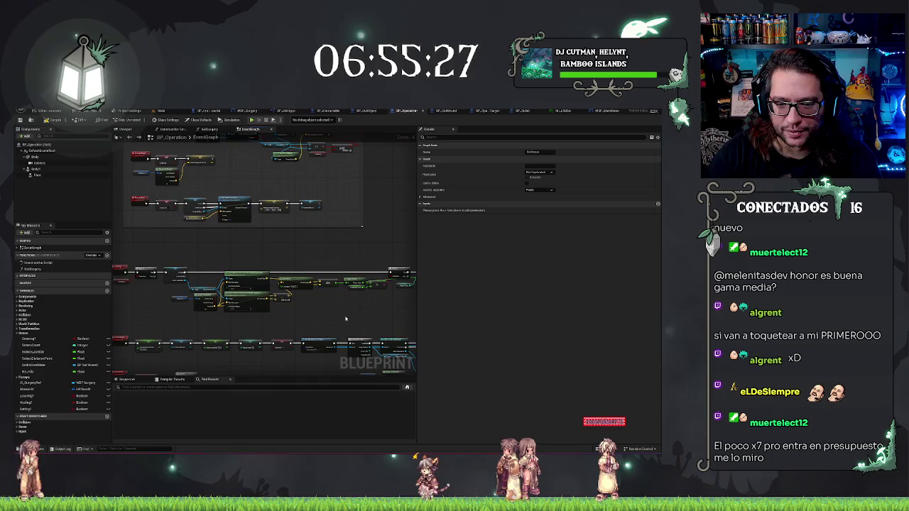
pyautogui.scroll(8, 298, 312)
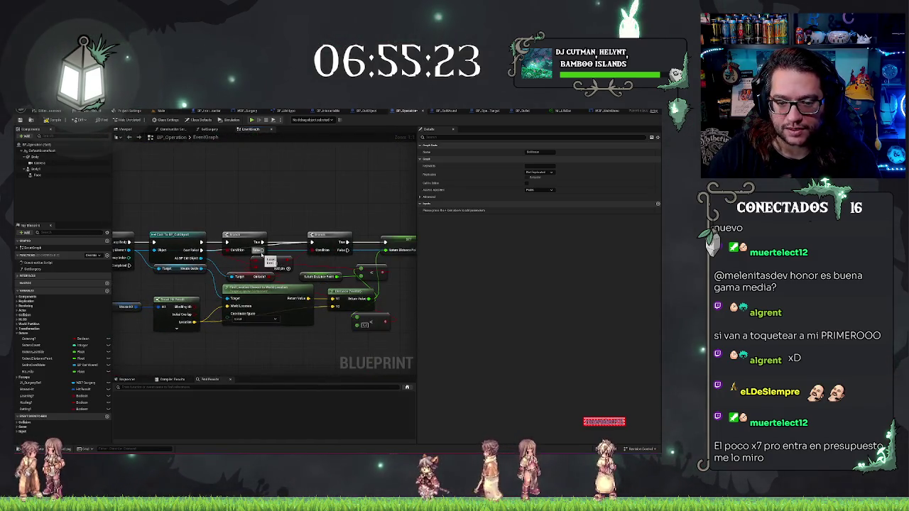
pyautogui.moveTo(287, 215)
pyautogui.mouseDown()
pyautogui.moveTo(302, 204)
pyautogui.moveTo(332, 207)
pyautogui.mouseUp()
pyautogui.press('Return')
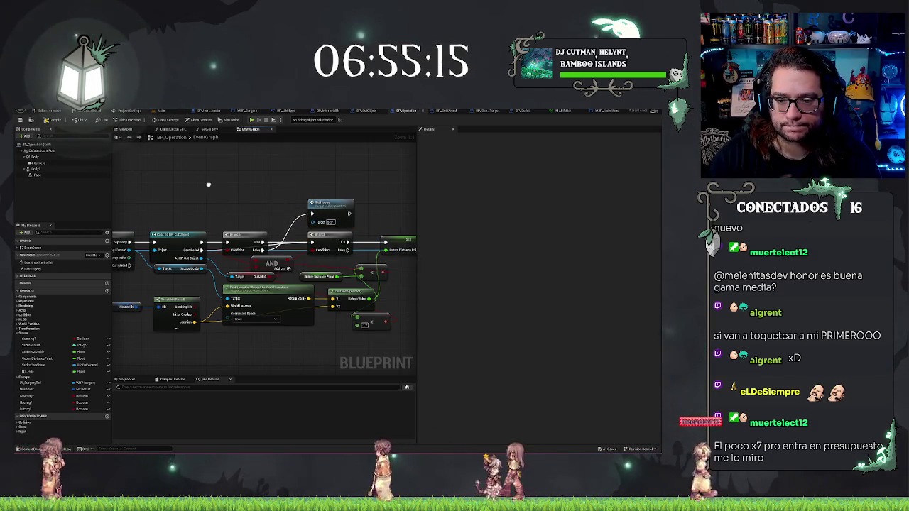
pyautogui.scroll(-5, 298, 223)
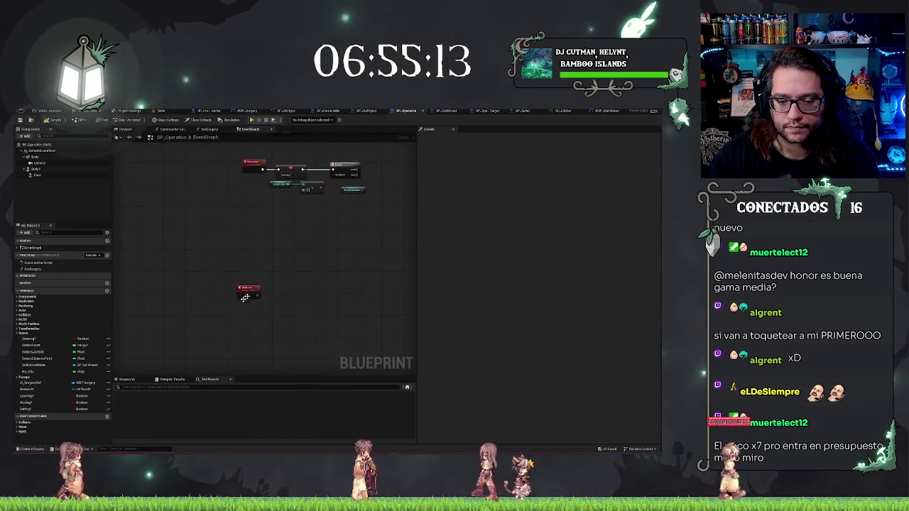
# Add a Print String after the red custom event that prints 'Called'
pyautogui.scroll(2, 268, 288)
pyautogui.moveTo(263, 288); pyautogui.dragTo(291, 287)
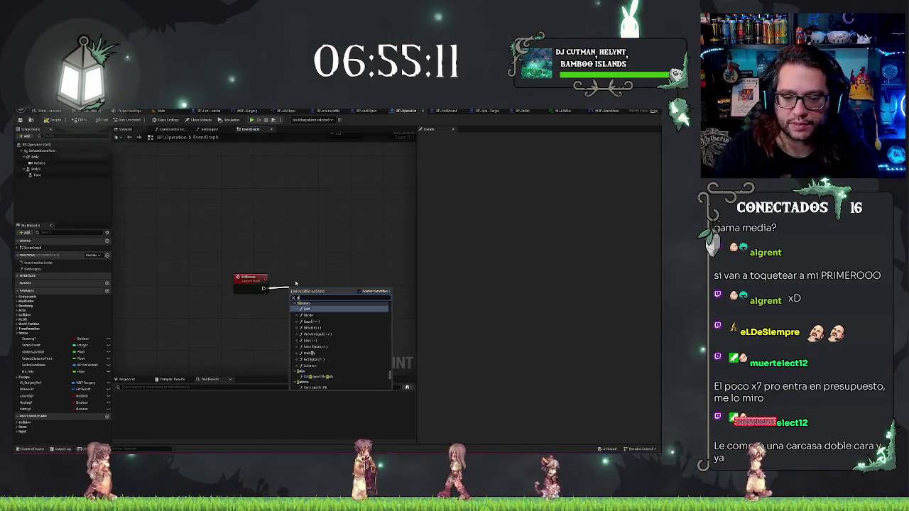
pyautogui.write('print string')
pyautogui.click(311, 309)
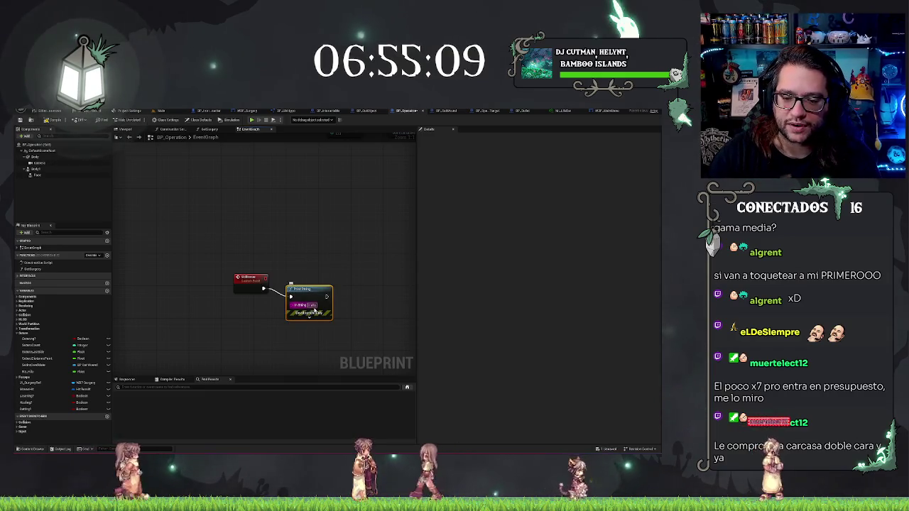
pyautogui.click(310, 305)
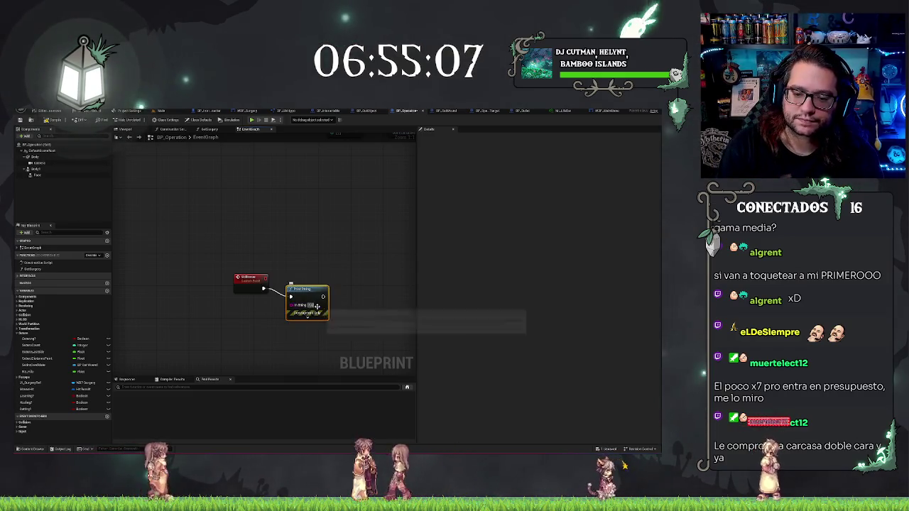
pyautogui.write('Called')
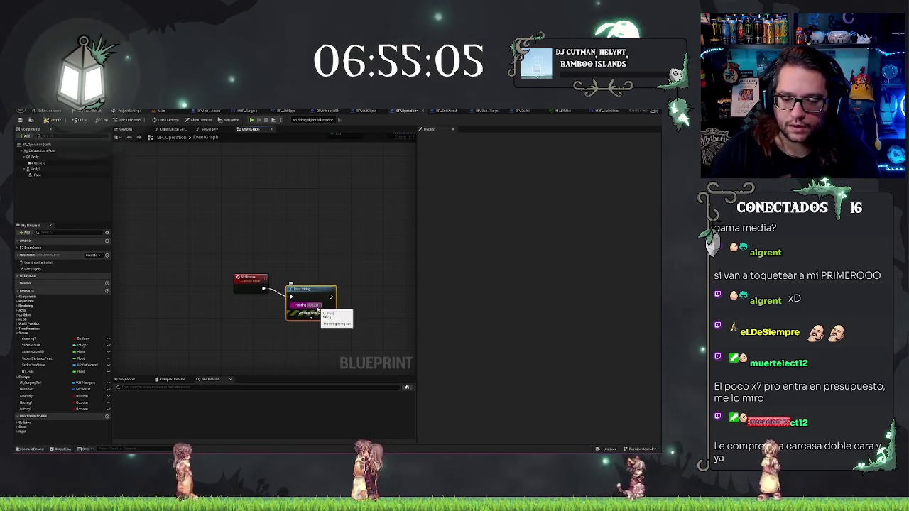
# Set the Print String's text colour to pink
pyautogui.click(311, 318)
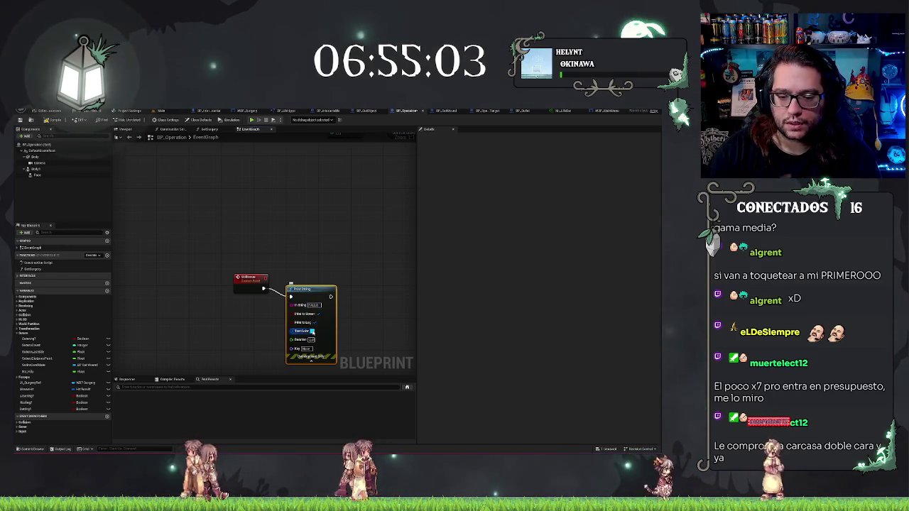
pyautogui.click(310, 331)
pyautogui.click(367, 341)
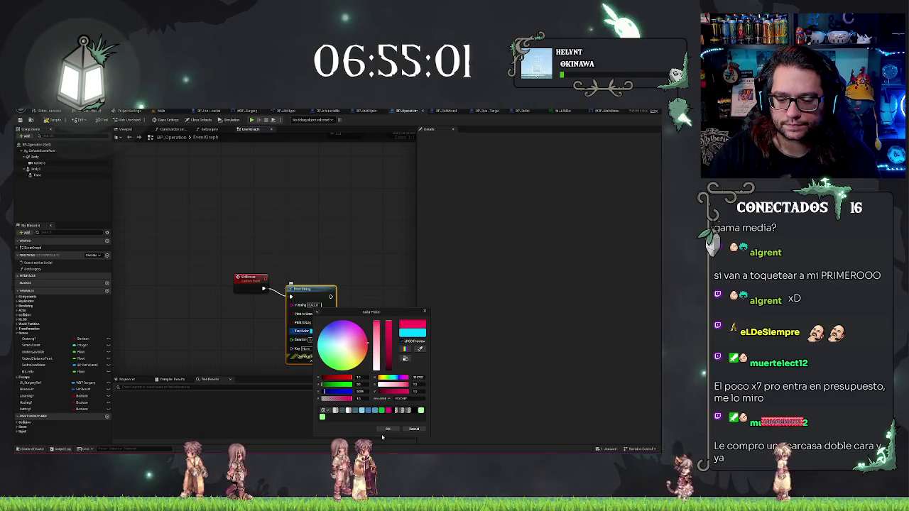
pyautogui.click(387, 429)
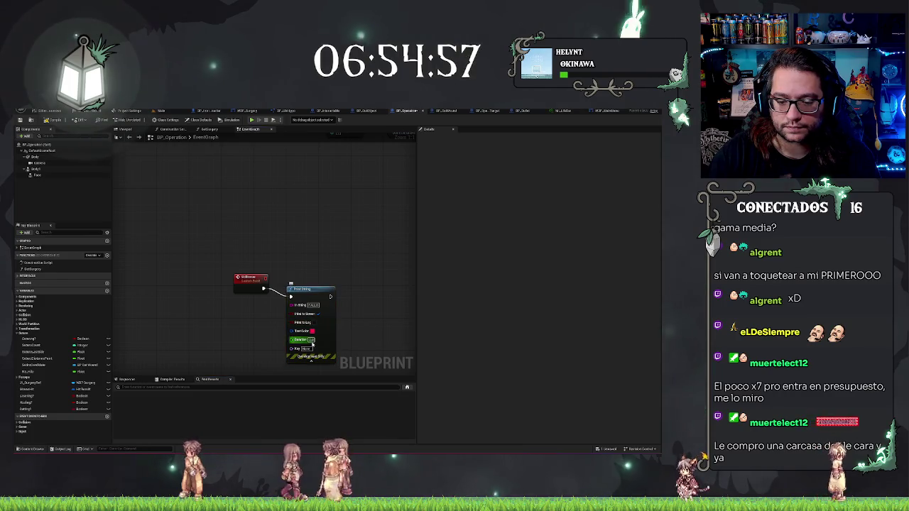
pyautogui.click(306, 289)
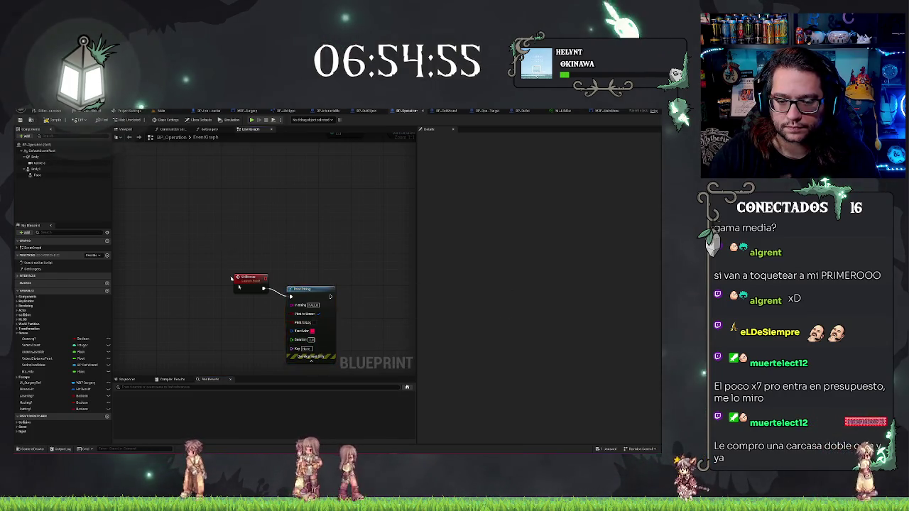
pyautogui.press('Home')
pyautogui.scroll(-5, 305, 234)
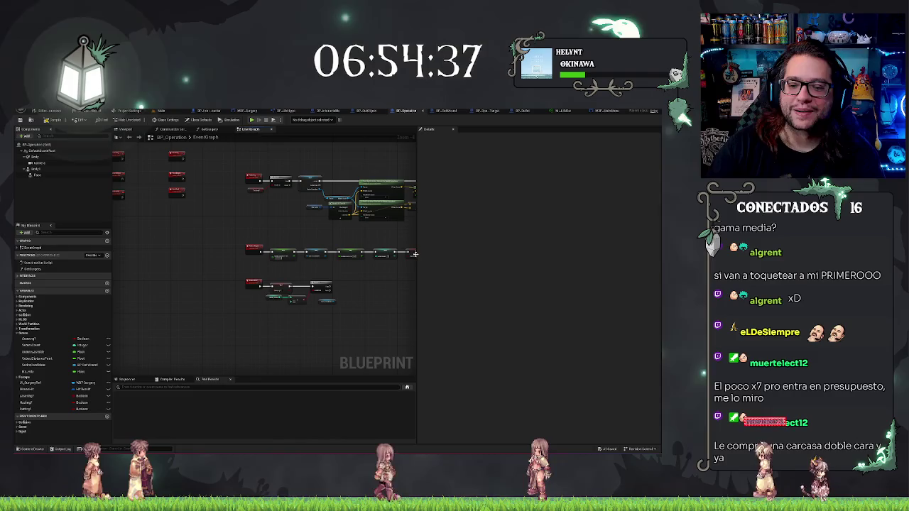
pyautogui.scroll(1, 367, 318)
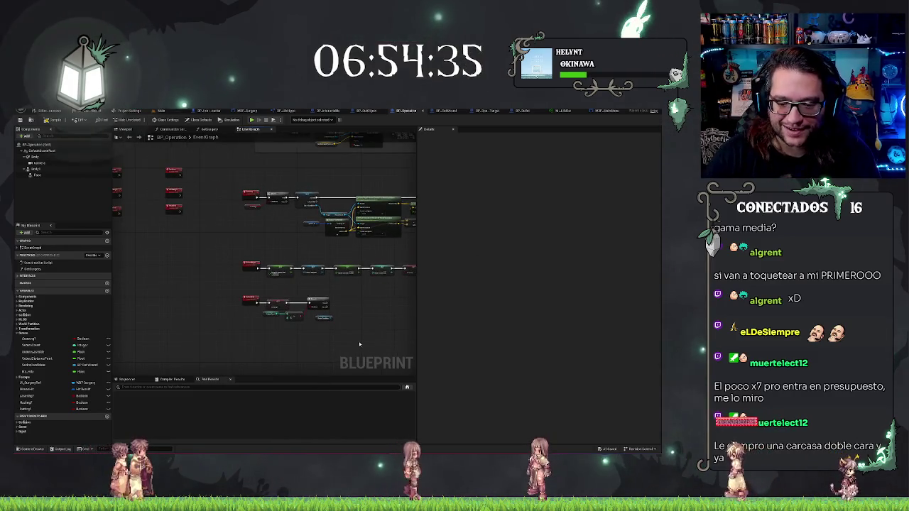
pyautogui.scroll(3, 358, 332)
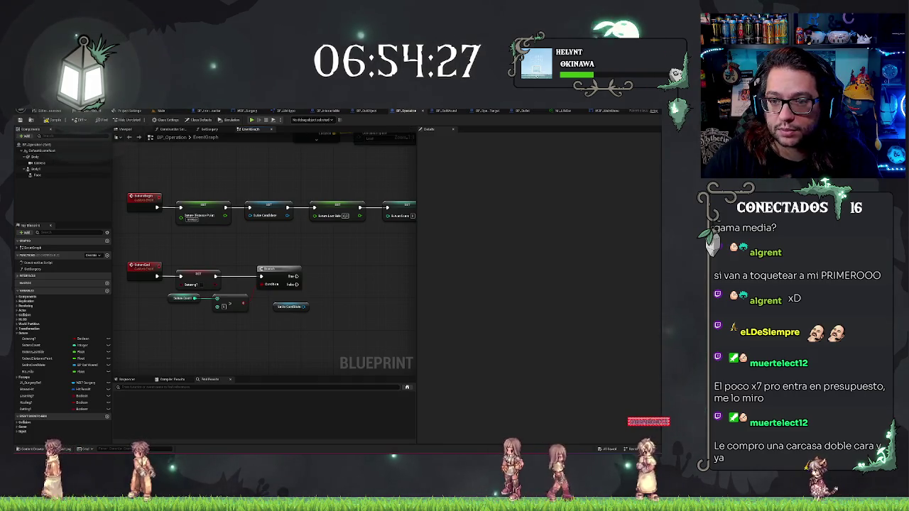
# Add a CloseWound custom event in BP_CutWound's event graph
pyautogui.click(439, 111)
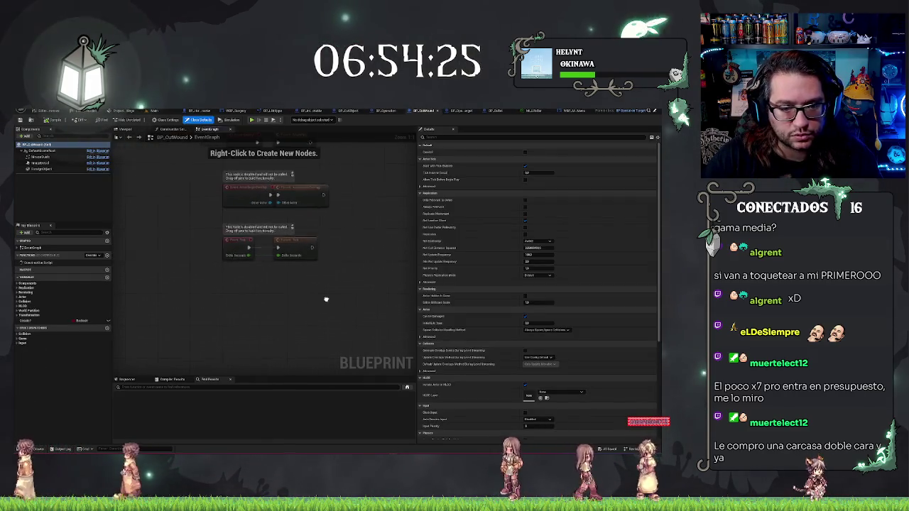
pyautogui.rightClick(210, 289)
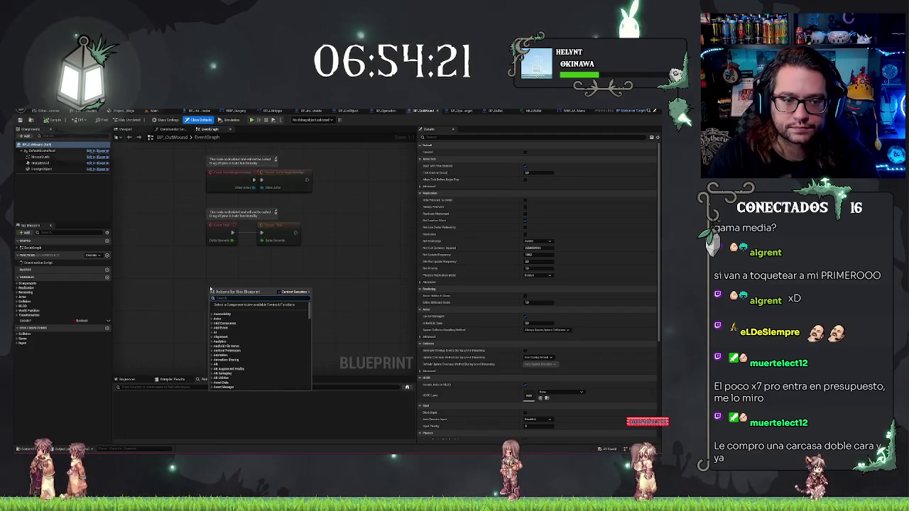
pyautogui.write('sdk')
pyautogui.press('BackSpace')
pyautogui.press('BackSpace')
pyautogui.press('BackSpace')
pyautogui.write('add compo')
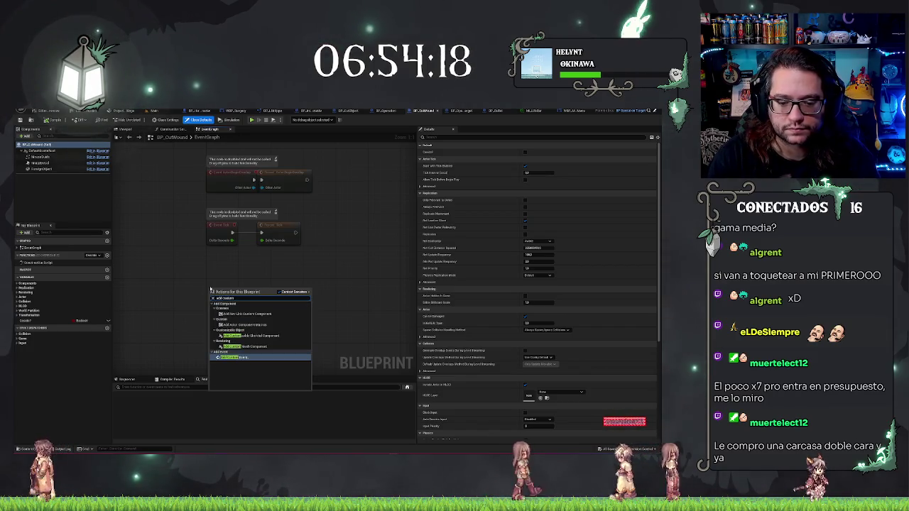
pyautogui.press('Return')
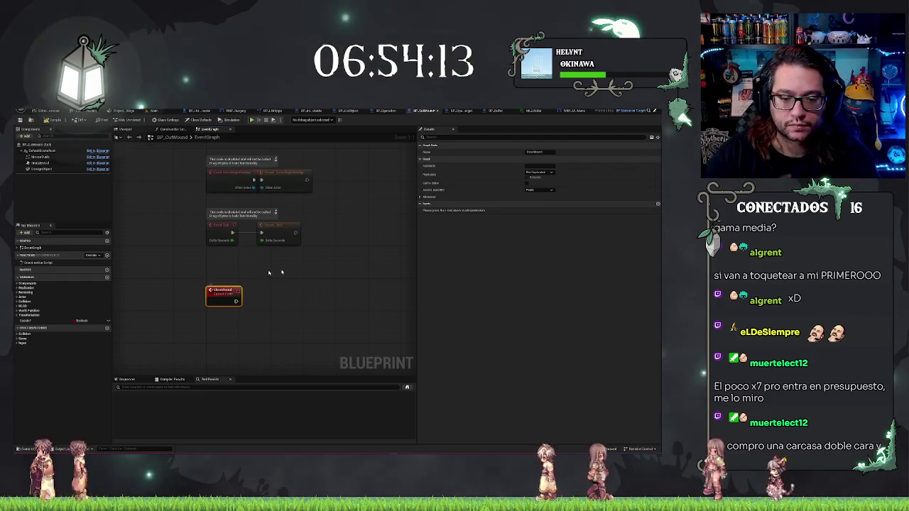
# Make the custom event call Destroy Actor, then return to BP_Operation
pyautogui.moveTo(236, 301); pyautogui.dragTo(264, 304)
pyautogui.write('destro')
pyautogui.press('Return')
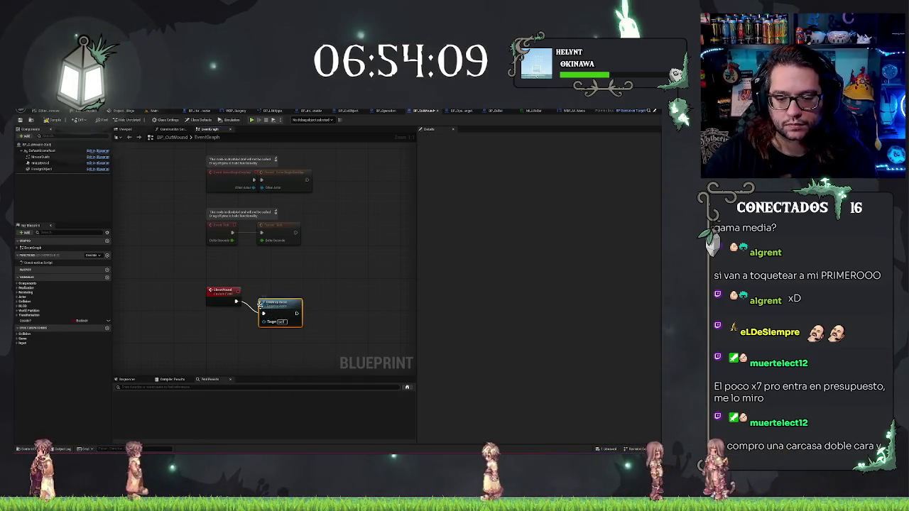
pyautogui.press('q')
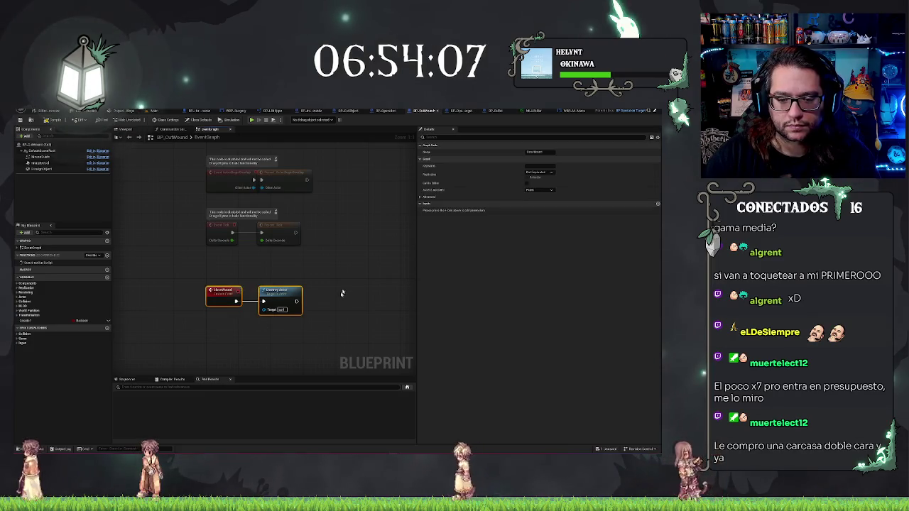
pyautogui.click(381, 112)
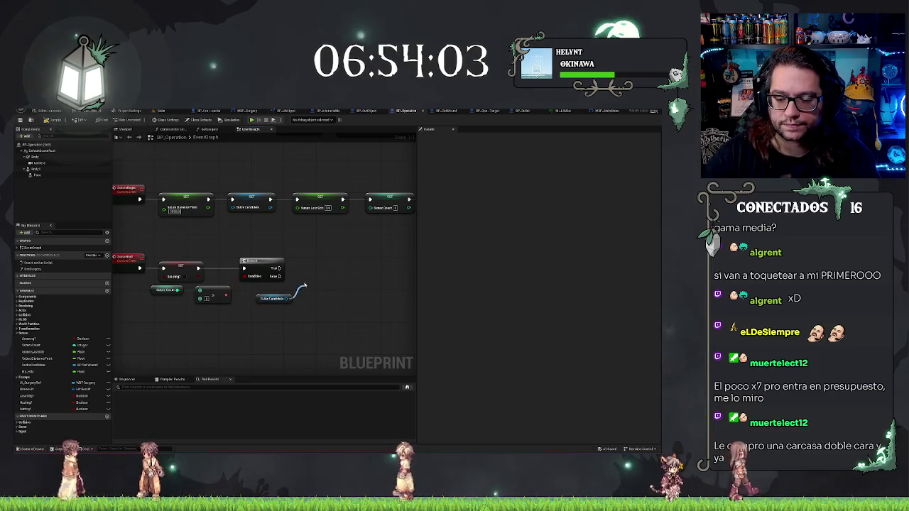
# Add a Close Wound call off the cut-wound reference and place it beside the Branch
pyautogui.moveTo(304, 285); pyautogui.dragTo(303, 285)
pyautogui.write('wound')
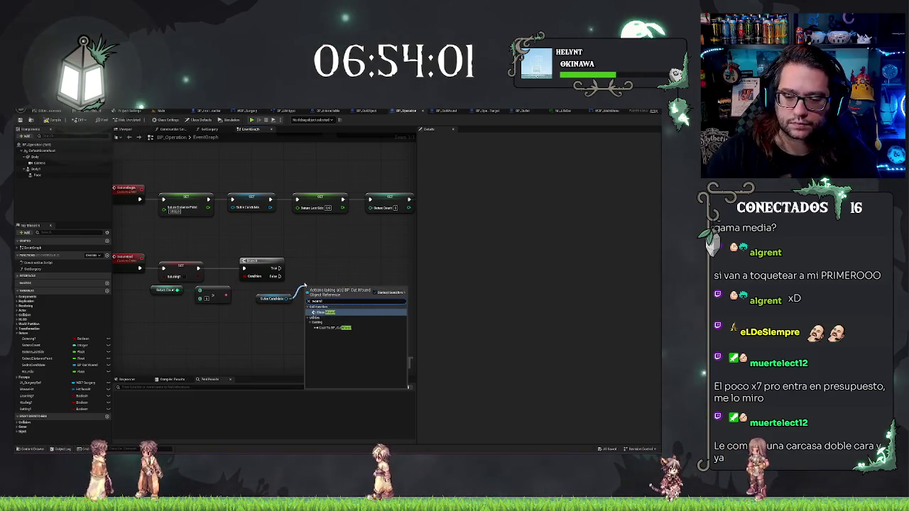
pyautogui.press('Return')
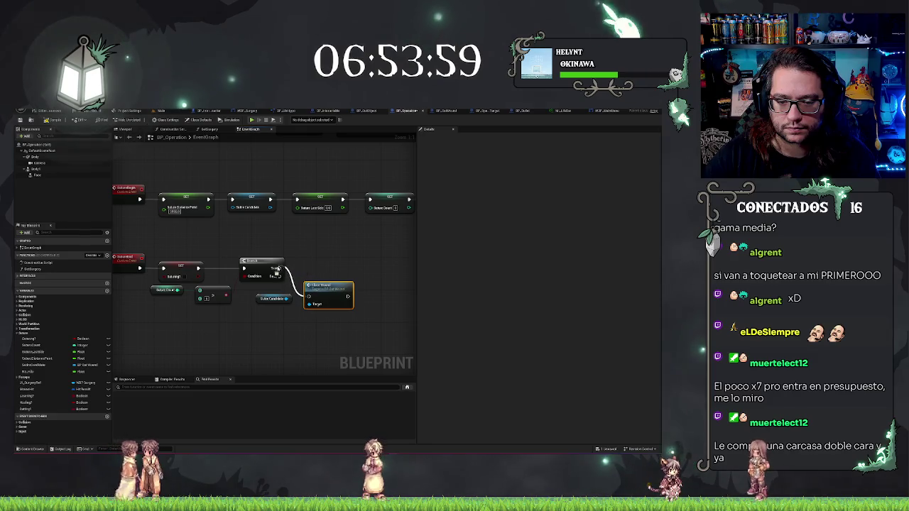
pyautogui.moveTo(335, 284); pyautogui.dragTo(335, 254)
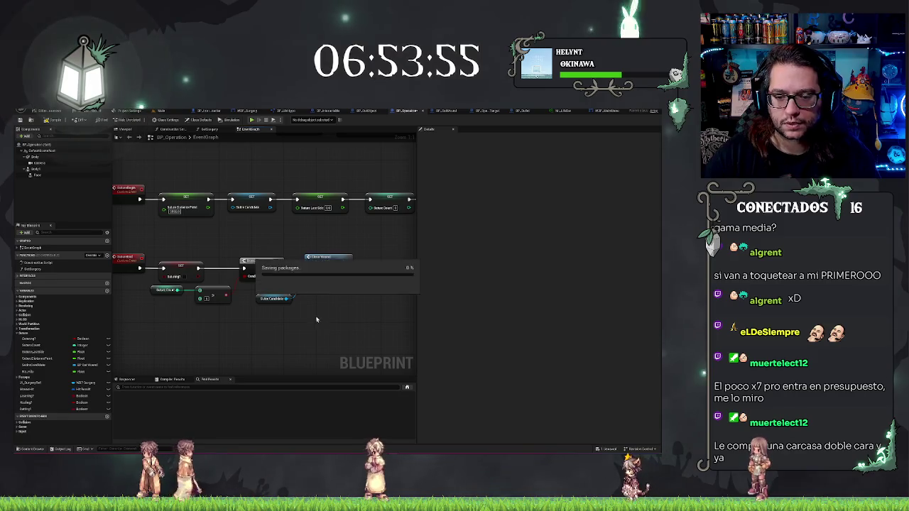
pyautogui.scroll(-2, 289, 327)
pyautogui.moveTo(159, 271)
pyautogui.mouseDown()
pyautogui.moveTo(322, 324)
pyautogui.moveTo(375, 331)
pyautogui.moveTo(323, 328)
pyautogui.mouseUp()
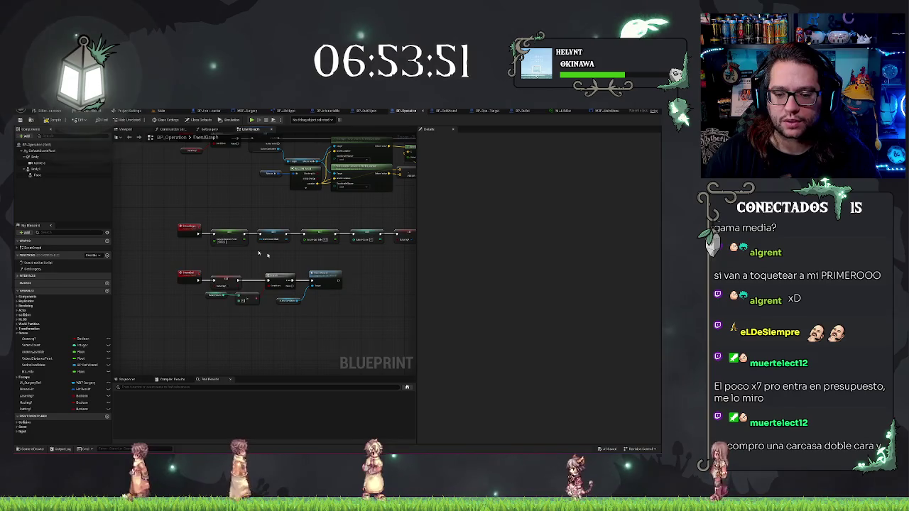
pyautogui.scroll(2, 377, 263)
pyautogui.scroll(2, 286, 241)
pyautogui.scroll(-3, 351, 244)
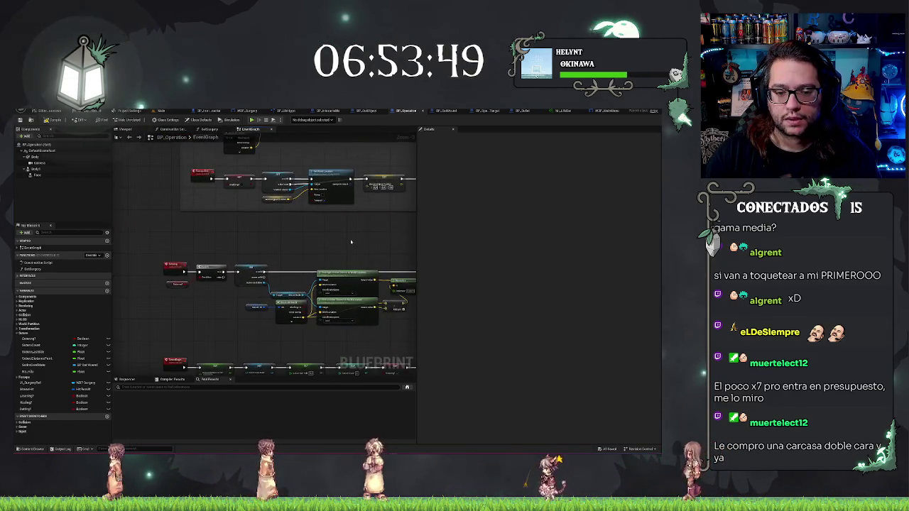
pyautogui.scroll(3, 352, 243)
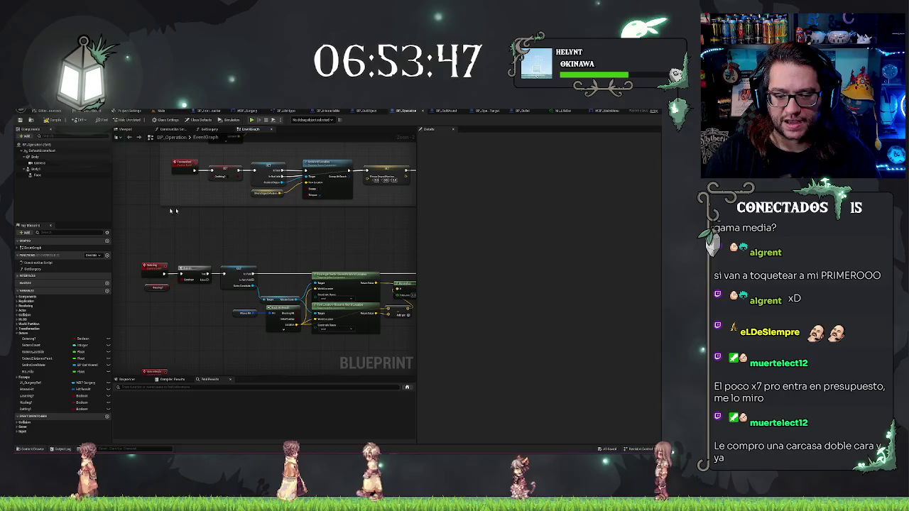
# Raise the cast and Branch nodes, wire the Branch input, and box-select them with the Set node
pyautogui.moveTo(198, 314); pyautogui.dragTo(208, 331)
pyautogui.scroll(-3, 256, 299)
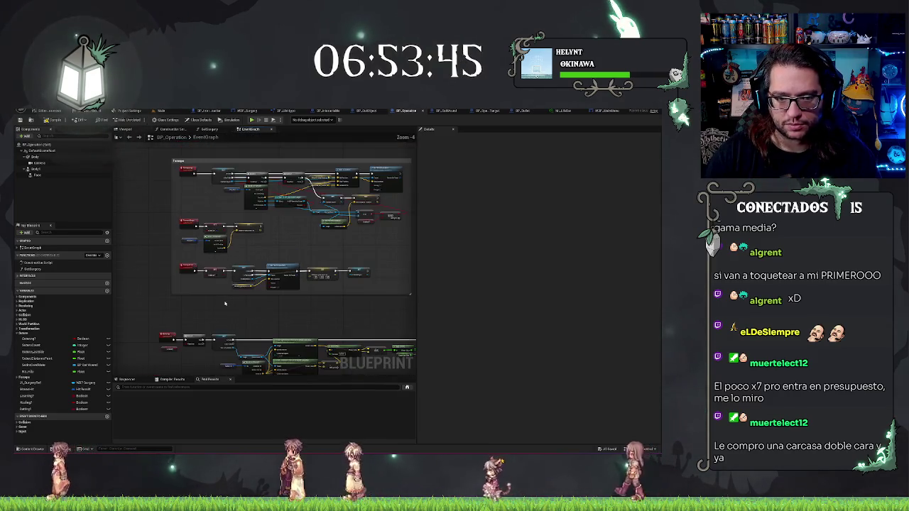
pyautogui.scroll(3, 346, 328)
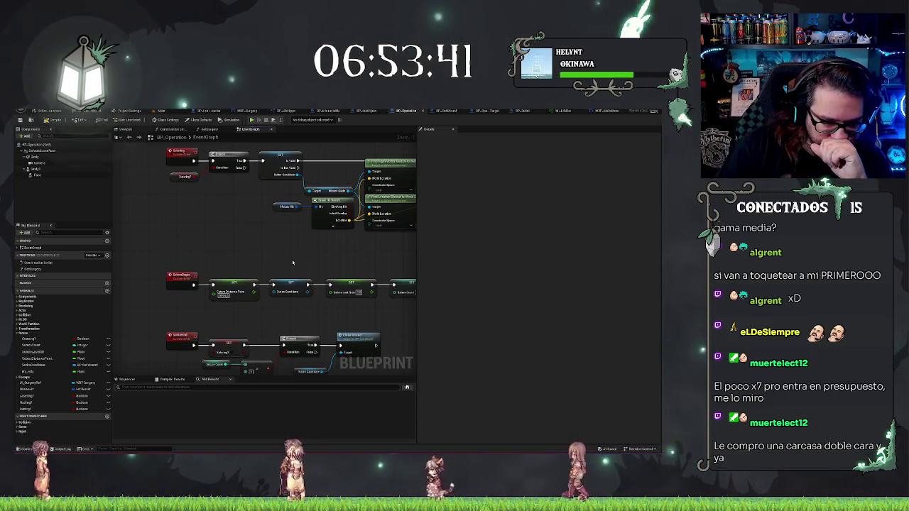
pyautogui.moveTo(286, 262); pyautogui.dragTo(214, 220)
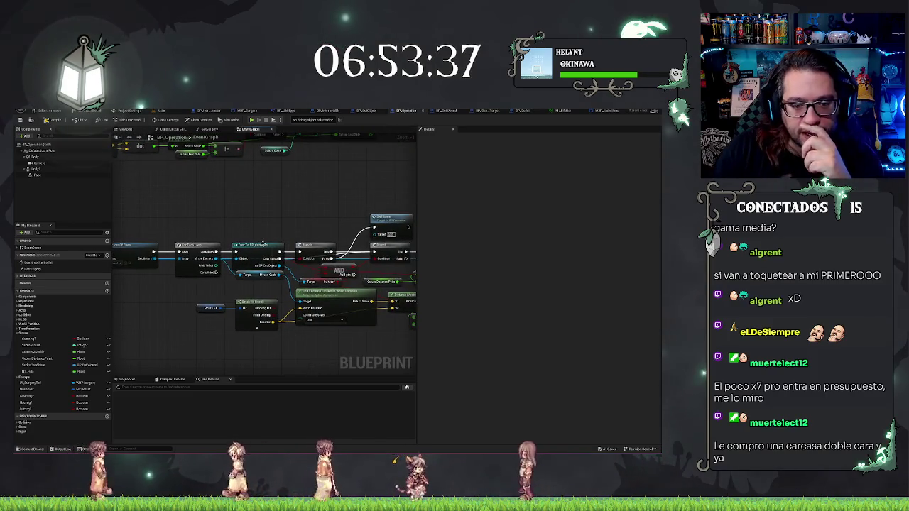
pyautogui.click(213, 261)
pyautogui.moveTo(178, 213); pyautogui.dragTo(172, 219)
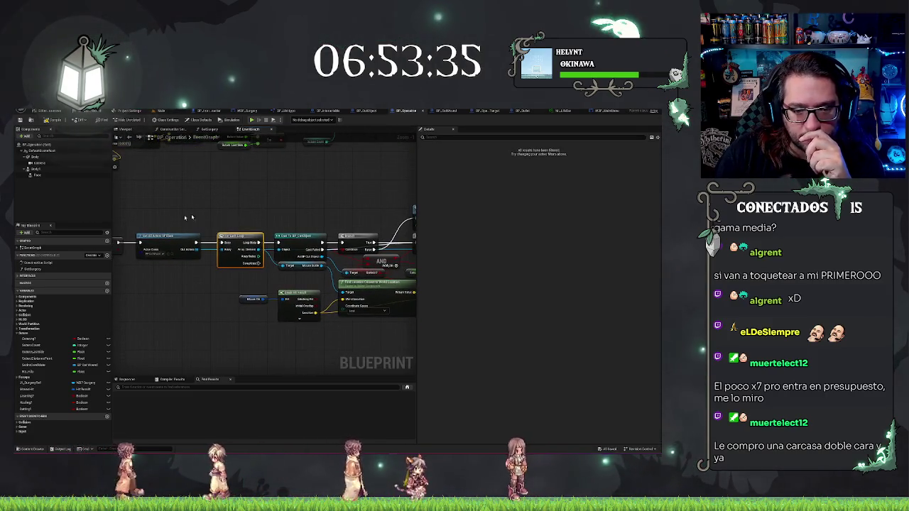
pyautogui.moveTo(348, 208); pyautogui.dragTo(274, 207)
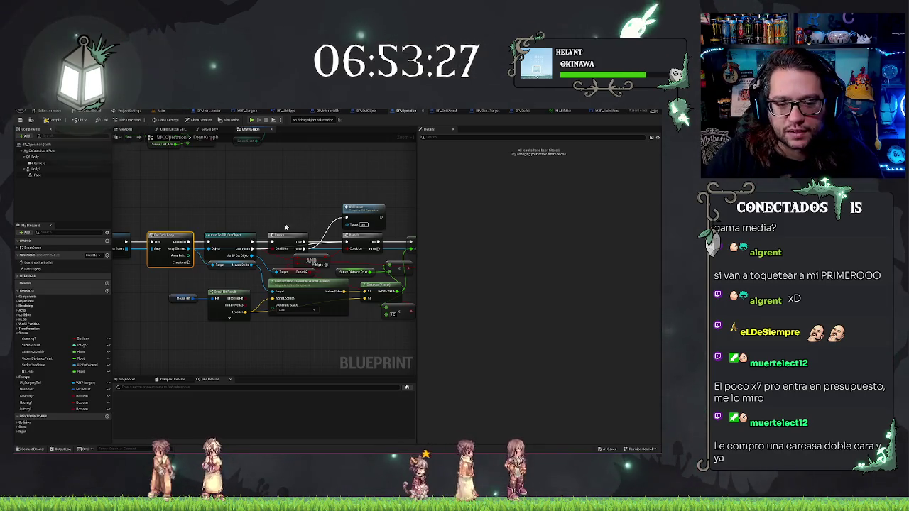
pyautogui.moveTo(229, 239)
pyautogui.mouseDown()
pyautogui.moveTo(241, 206)
pyautogui.moveTo(236, 182)
pyautogui.mouseUp()
pyautogui.moveTo(295, 240); pyautogui.dragTo(312, 179)
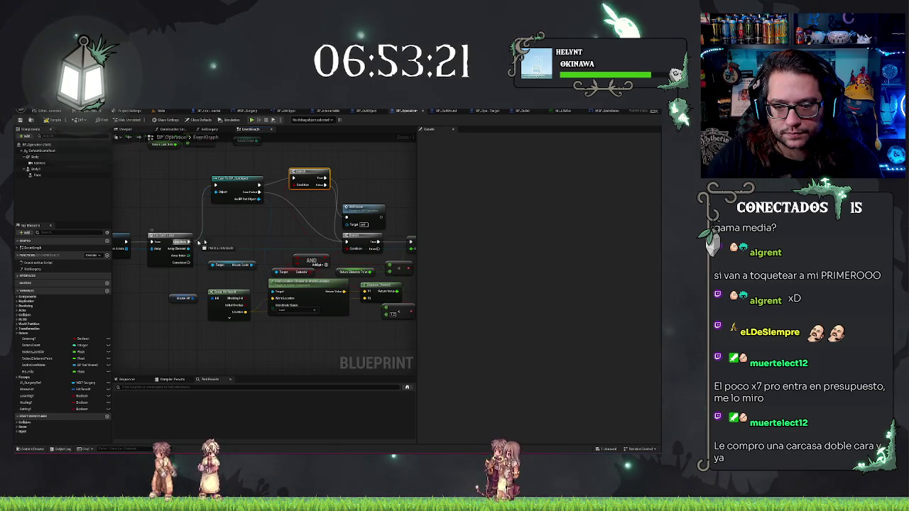
pyautogui.moveTo(346, 242); pyautogui.dragTo(348, 243)
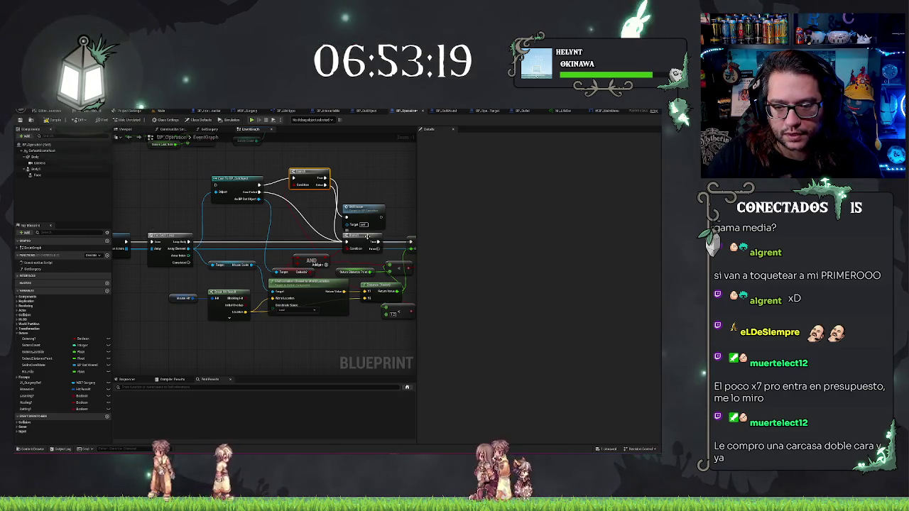
pyautogui.click(368, 238)
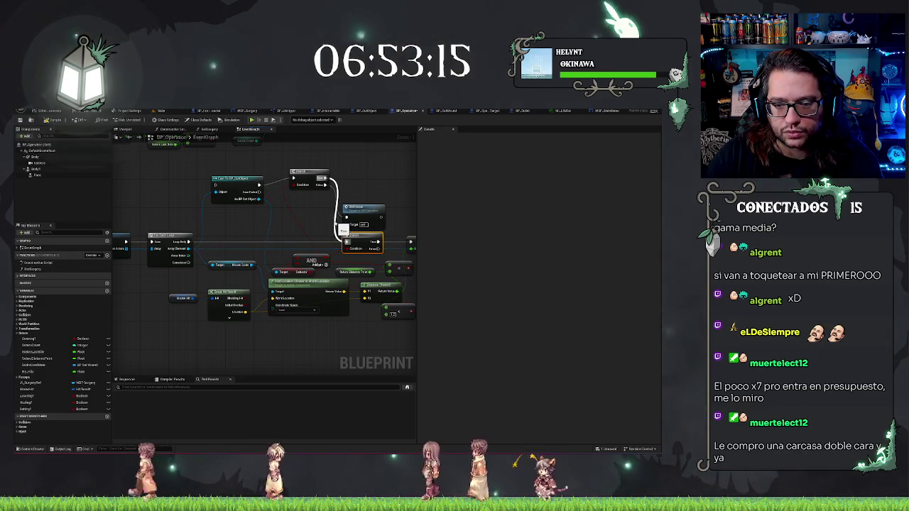
pyautogui.moveTo(206, 167); pyautogui.dragTo(384, 207)
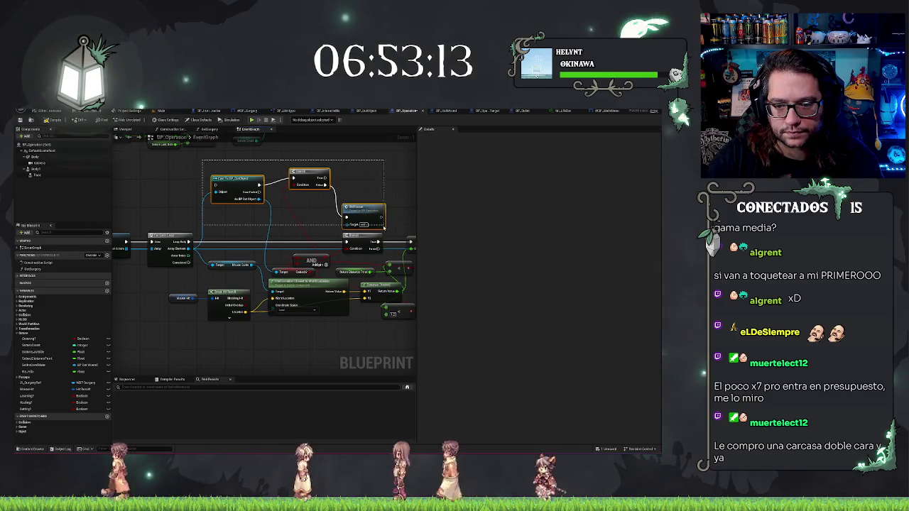
# Move the cast, Branch and Set node group down into a lower row, keeping the cast selected
pyautogui.scroll(-2, 385, 207)
pyautogui.moveTo(246, 181); pyautogui.dragTo(253, 326)
pyautogui.moveTo(328, 298)
pyautogui.mouseDown()
pyautogui.moveTo(230, 296)
pyautogui.moveTo(375, 298)
pyautogui.mouseUp()
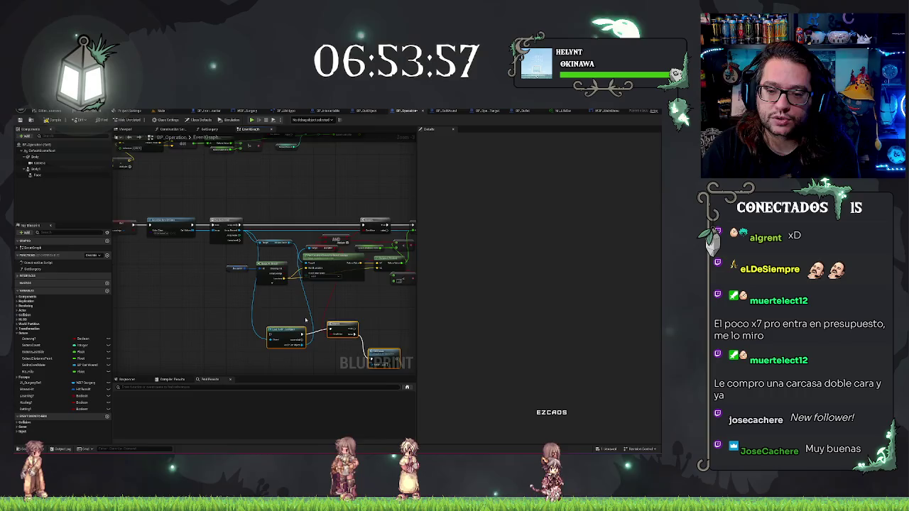
pyautogui.scroll(2, 304, 317)
pyautogui.moveTo(318, 324)
pyautogui.mouseDown()
pyautogui.moveTo(250, 282)
pyautogui.moveTo(229, 279)
pyautogui.moveTo(229, 270)
pyautogui.moveTo(296, 279)
pyautogui.mouseUp()
pyautogui.click(250, 301)
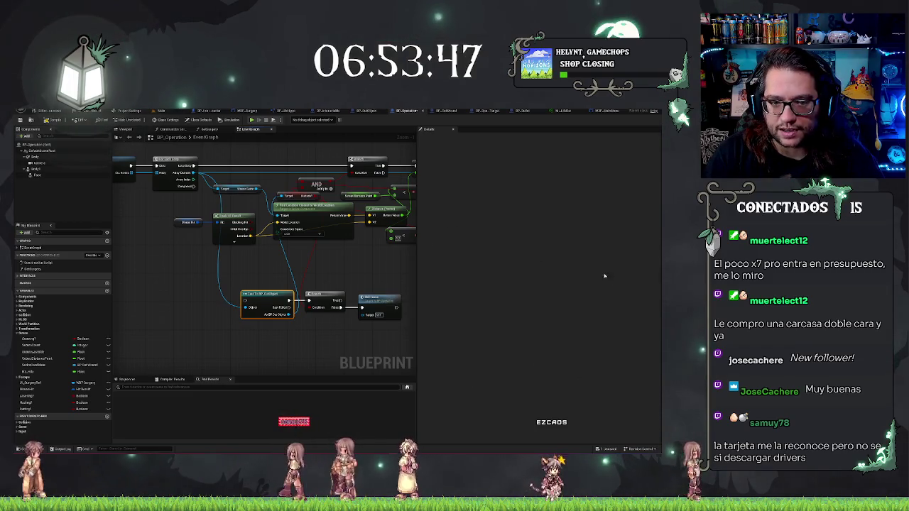
# Add a SET node for the controller variable and wire it into the cast node
pyautogui.moveTo(217, 326)
pyautogui.mouseDown()
pyautogui.moveTo(135, 327)
pyautogui.moveTo(226, 337)
pyautogui.mouseUp()
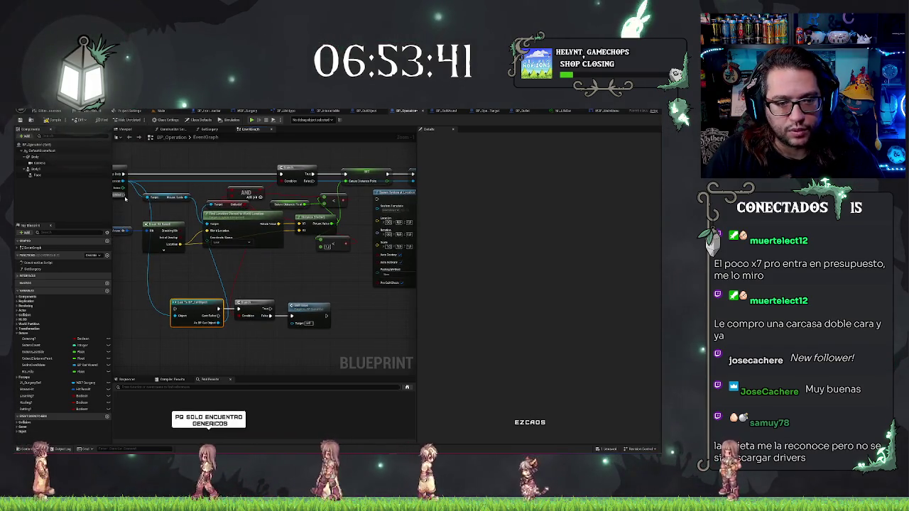
pyautogui.moveTo(281, 275)
pyautogui.mouseDown()
pyautogui.moveTo(313, 267)
pyautogui.moveTo(313, 305)
pyautogui.mouseUp()
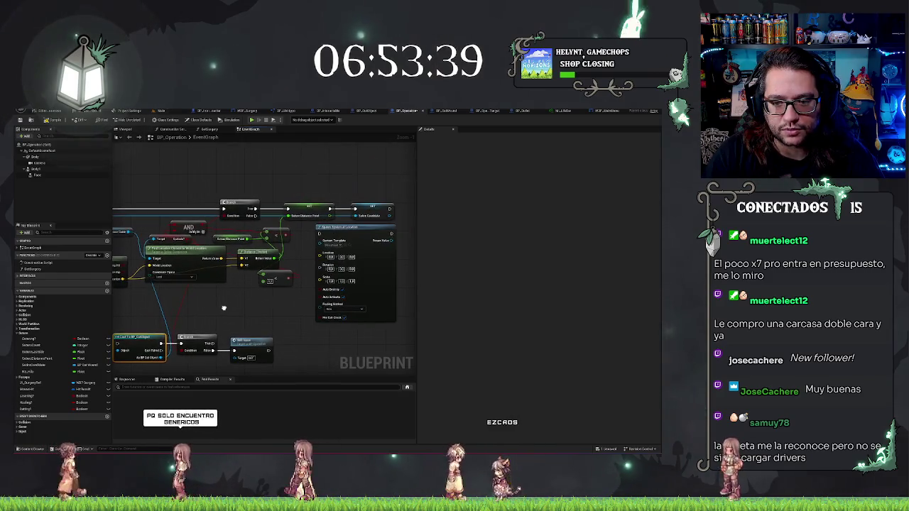
pyautogui.moveTo(192, 331); pyautogui.dragTo(211, 305)
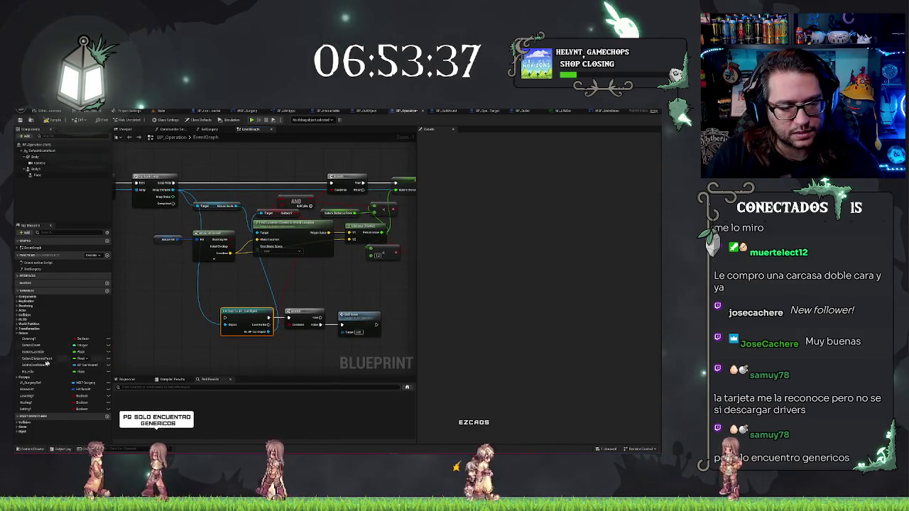
pyautogui.moveTo(32, 364)
pyautogui.mouseDown()
pyautogui.moveTo(223, 327)
pyautogui.moveTo(224, 317)
pyautogui.mouseUp()
pyautogui.click(174, 339)
pyautogui.moveTo(172, 333); pyautogui.dragTo(189, 311)
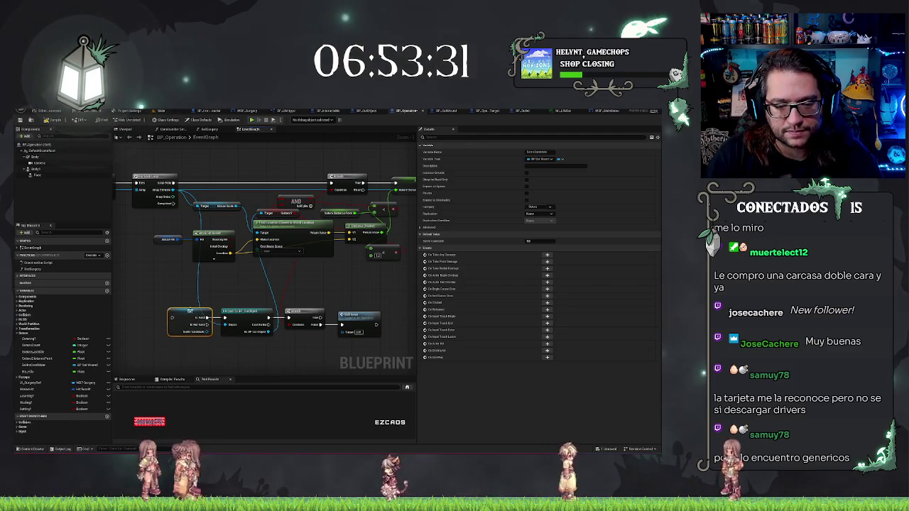
# Pull an execution wire from the loop node down to the lower cast chain
pyautogui.moveTo(342, 301)
pyautogui.mouseDown()
pyautogui.moveTo(254, 286)
pyautogui.moveTo(338, 192)
pyautogui.mouseUp()
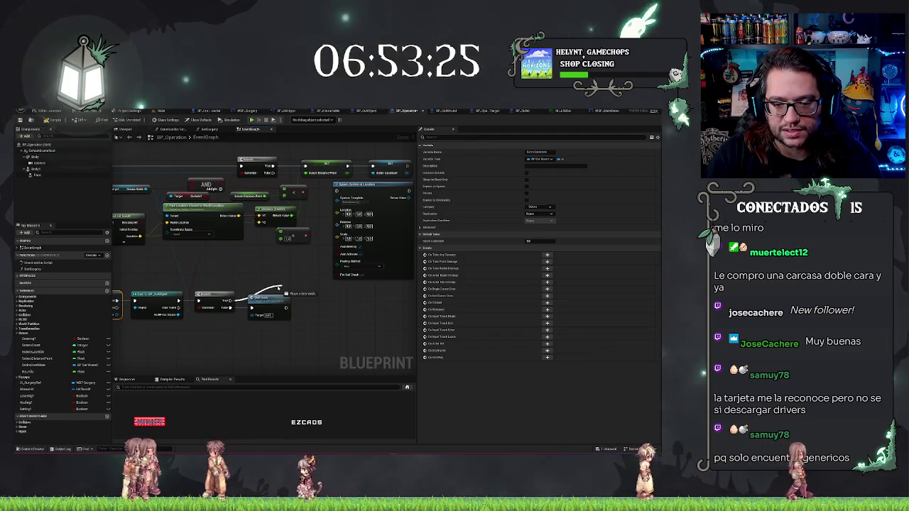
pyautogui.moveTo(282, 287); pyautogui.dragTo(280, 288)
pyautogui.click(355, 186)
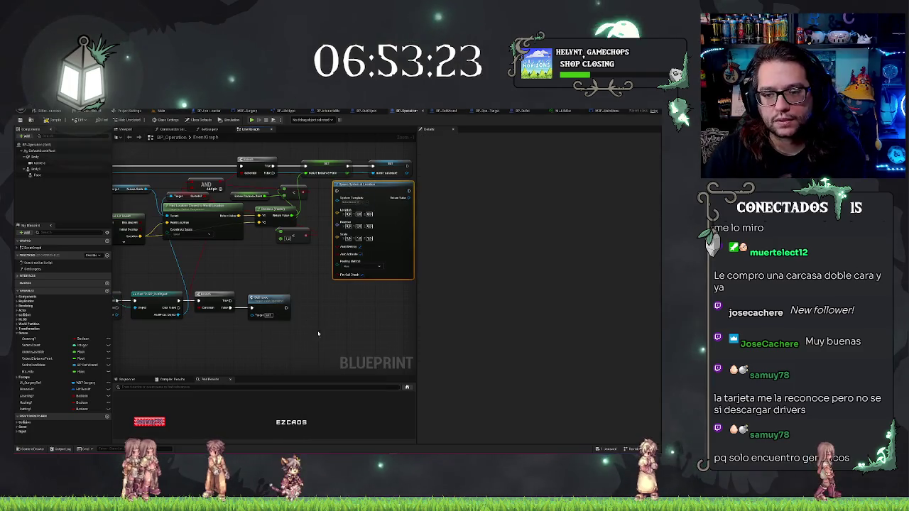
pyautogui.moveTo(318, 334); pyautogui.dragTo(264, 328)
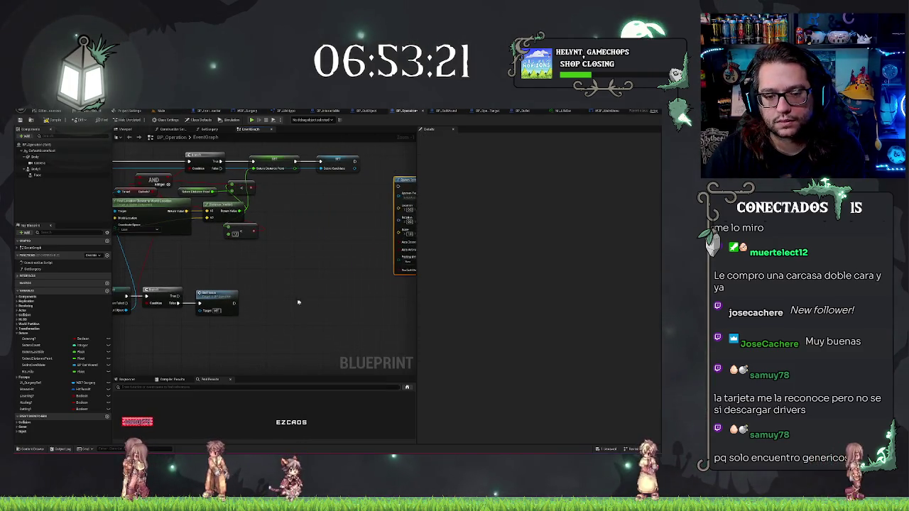
pyautogui.scroll(-3, 303, 302)
pyautogui.moveTo(178, 307); pyautogui.dragTo(180, 229)
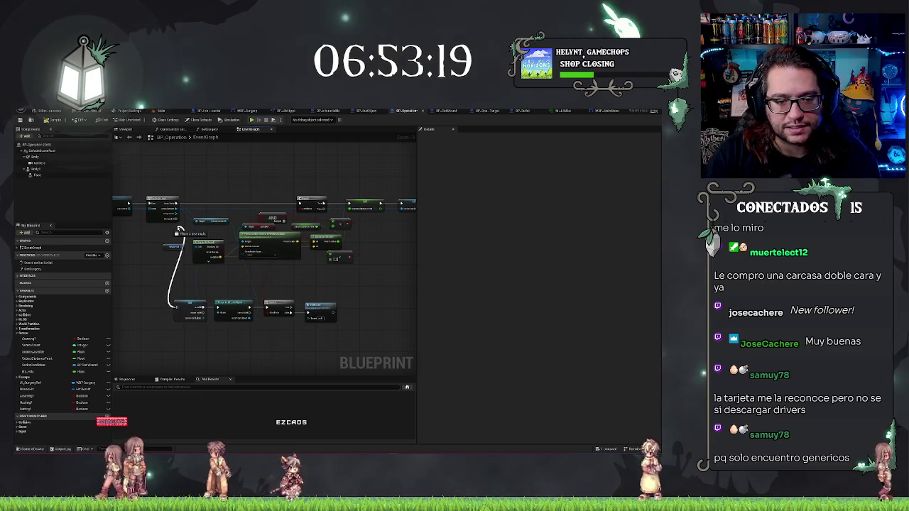
pyautogui.moveTo(341, 334); pyautogui.dragTo(163, 294)
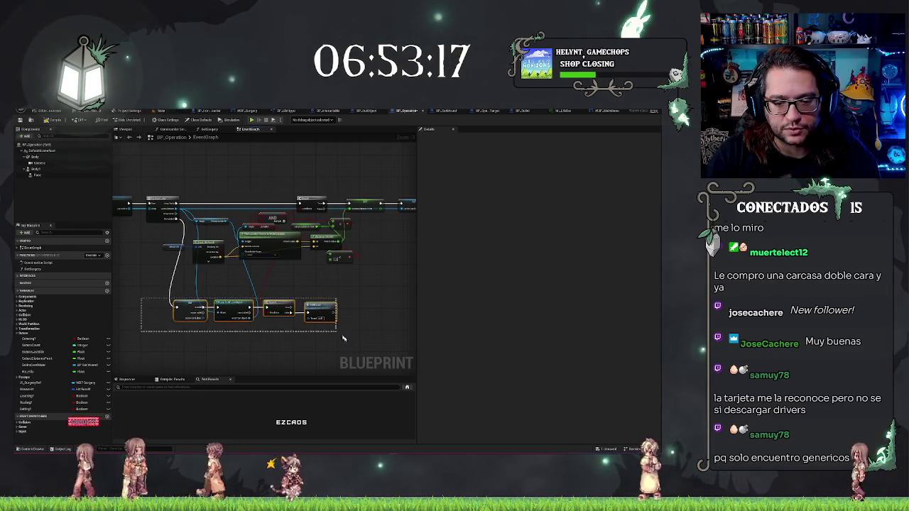
# Raise the bottom node row beside the main chain and move Spawn System at Location off the Branch
pyautogui.moveTo(227, 307)
pyautogui.mouseDown()
pyautogui.moveTo(376, 282)
pyautogui.moveTo(327, 245)
pyautogui.moveTo(247, 215)
pyautogui.mouseUp()
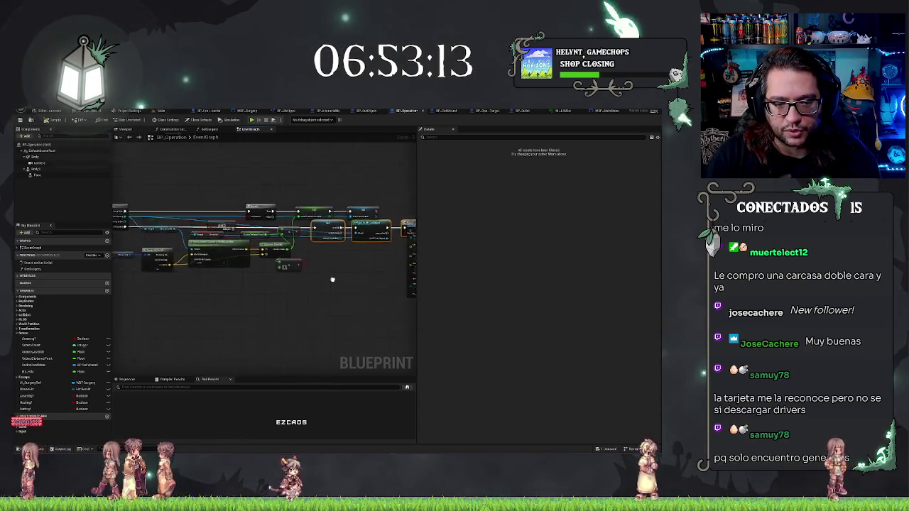
pyautogui.scroll(2, 270, 266)
pyautogui.moveTo(278, 291); pyautogui.dragTo(207, 309)
pyautogui.moveTo(317, 257)
pyautogui.mouseDown()
pyautogui.moveTo(411, 253)
pyautogui.moveTo(386, 253)
pyautogui.mouseUp()
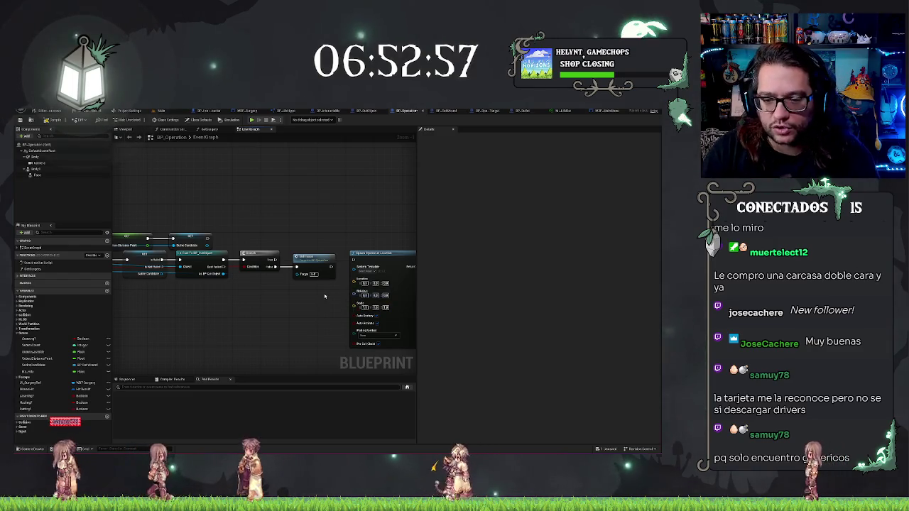
# Reposition the variable getter next to the cast node and fit the graph into view
pyautogui.moveTo(228, 314); pyautogui.dragTo(328, 310)
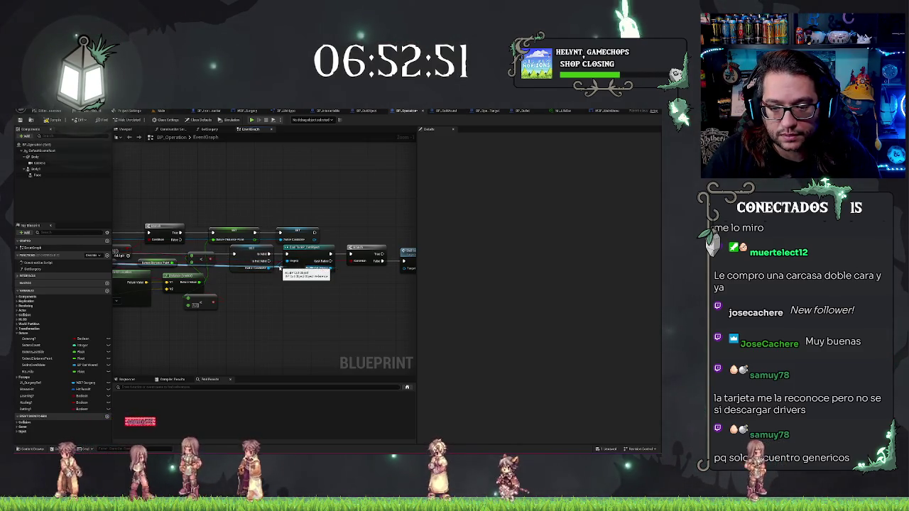
pyautogui.moveTo(283, 268); pyautogui.dragTo(453, 266)
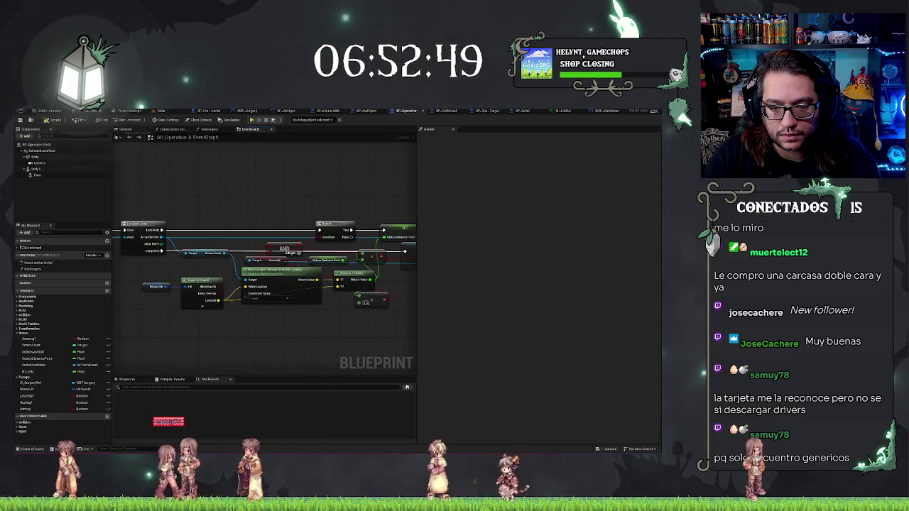
pyautogui.moveTo(412, 295); pyautogui.dragTo(277, 296)
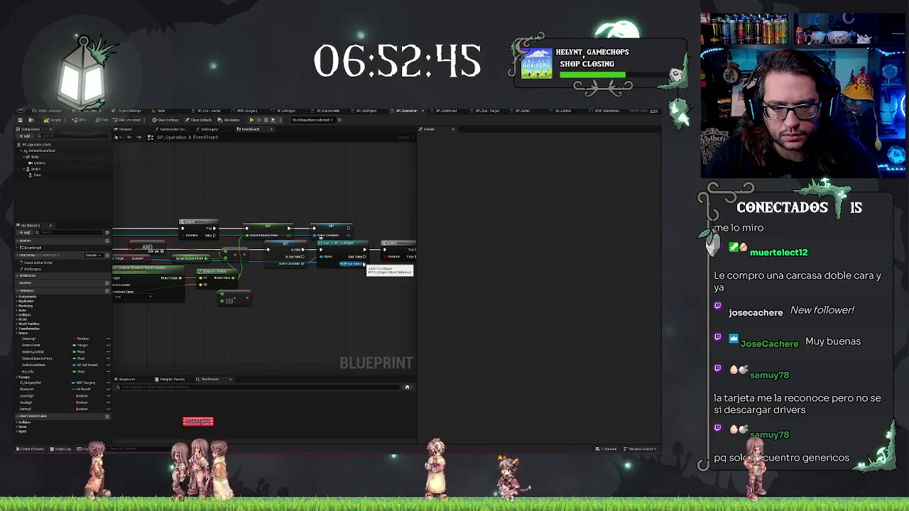
pyautogui.moveTo(129, 263)
pyautogui.mouseDown()
pyautogui.moveTo(299, 284)
pyautogui.moveTo(362, 316)
pyautogui.moveTo(374, 286)
pyautogui.moveTo(306, 290)
pyautogui.mouseUp()
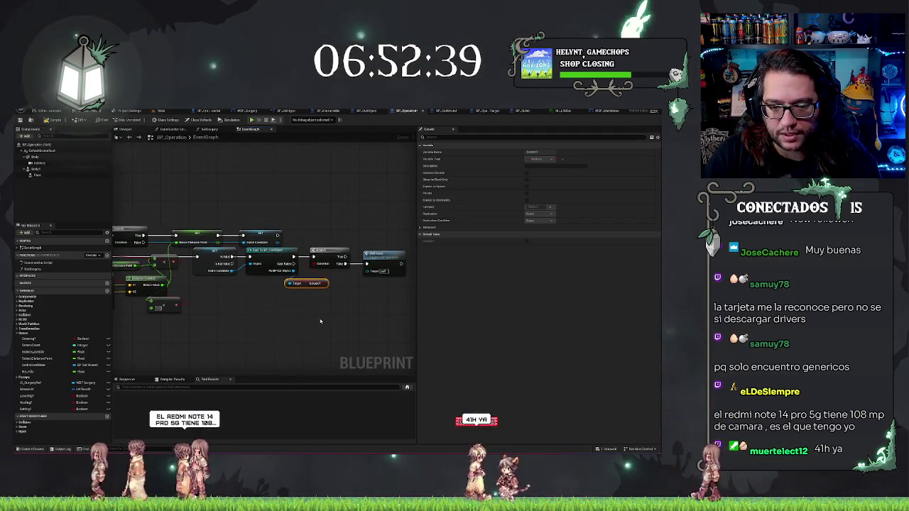
pyautogui.press('Home')
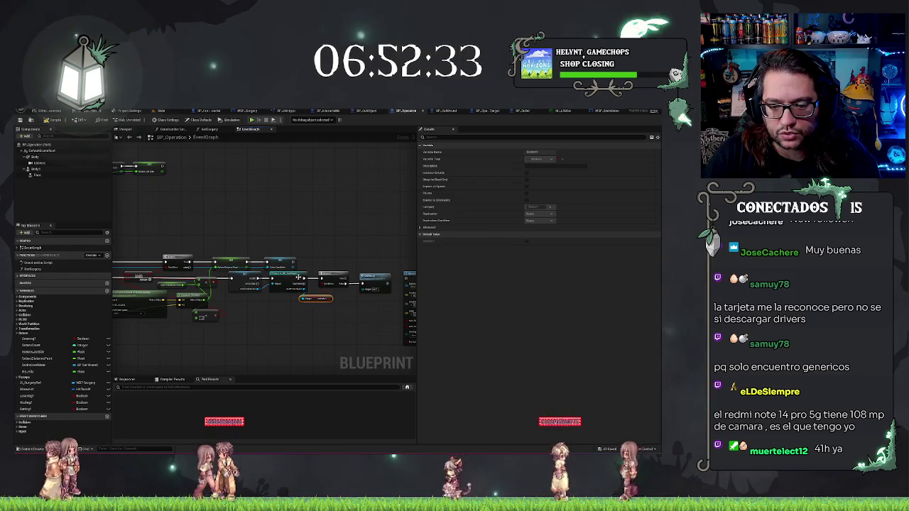
pyautogui.scroll(-4, 346, 320)
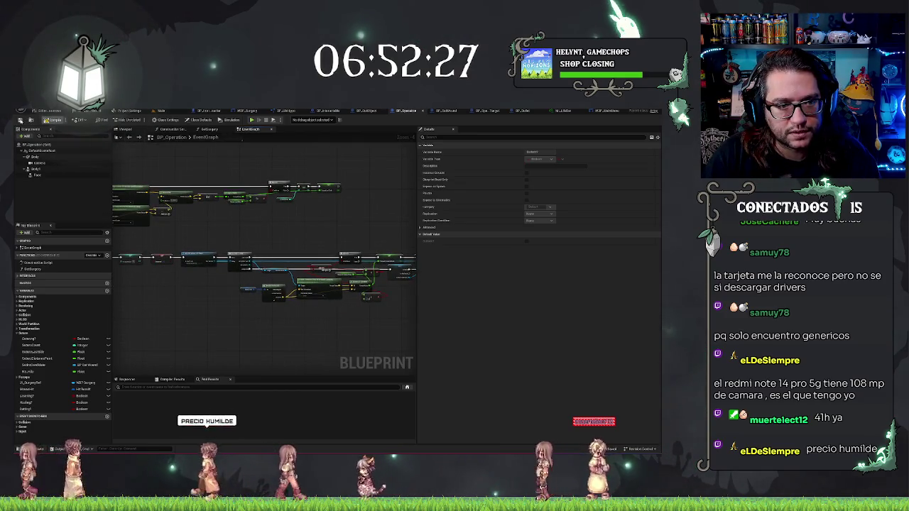
pyautogui.moveTo(218, 342)
pyautogui.mouseDown()
pyautogui.moveTo(416, 308)
pyautogui.moveTo(360, 300)
pyautogui.moveTo(371, 345)
pyautogui.moveTo(367, 264)
pyautogui.mouseUp()
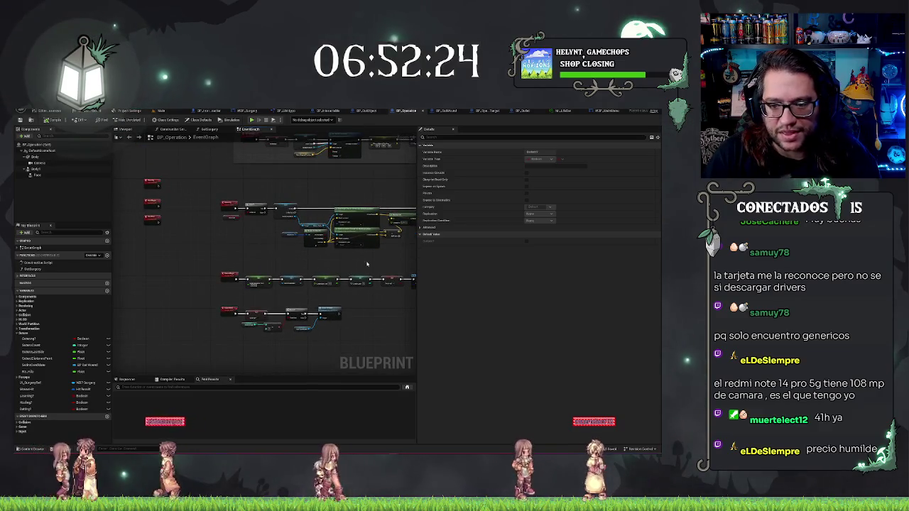
# Play-test the Main level by clicking two spots on the patient's torso, then return to BP_Operation
pyautogui.click(160, 112)
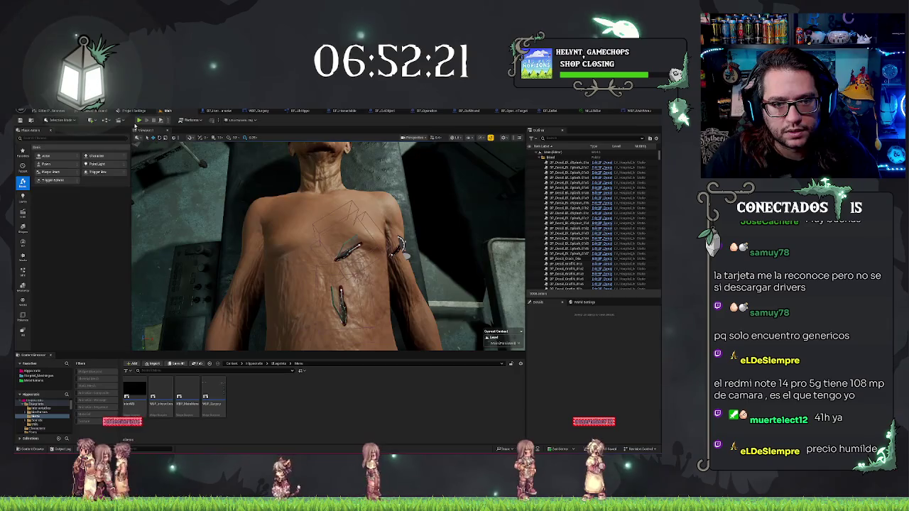
pyautogui.click(139, 120)
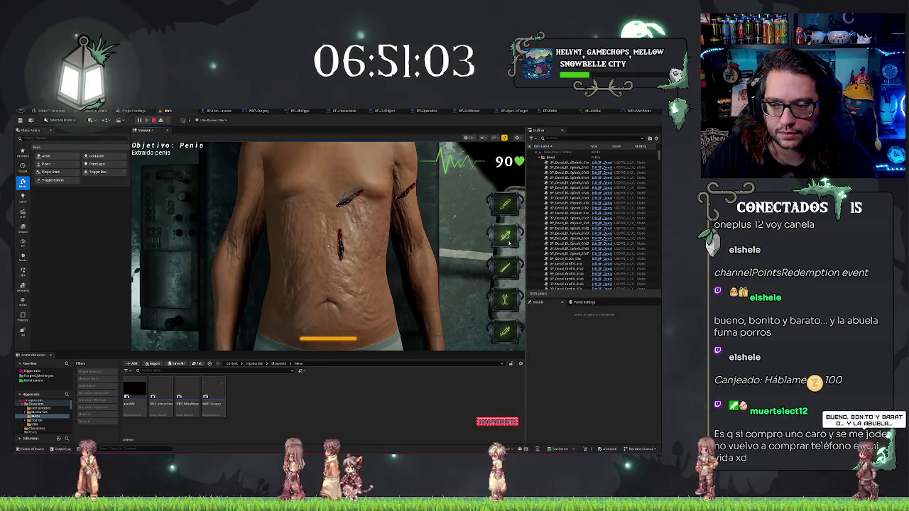
pyautogui.click(400, 201)
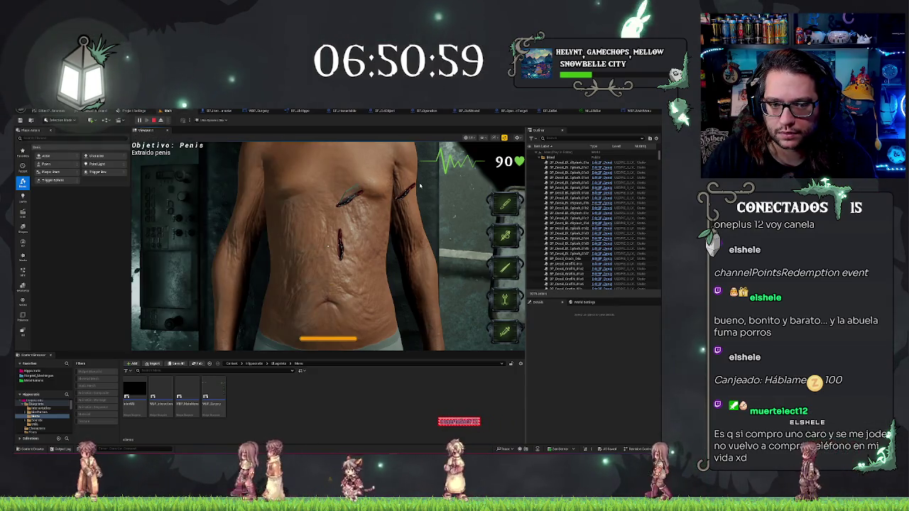
pyautogui.click(420, 186)
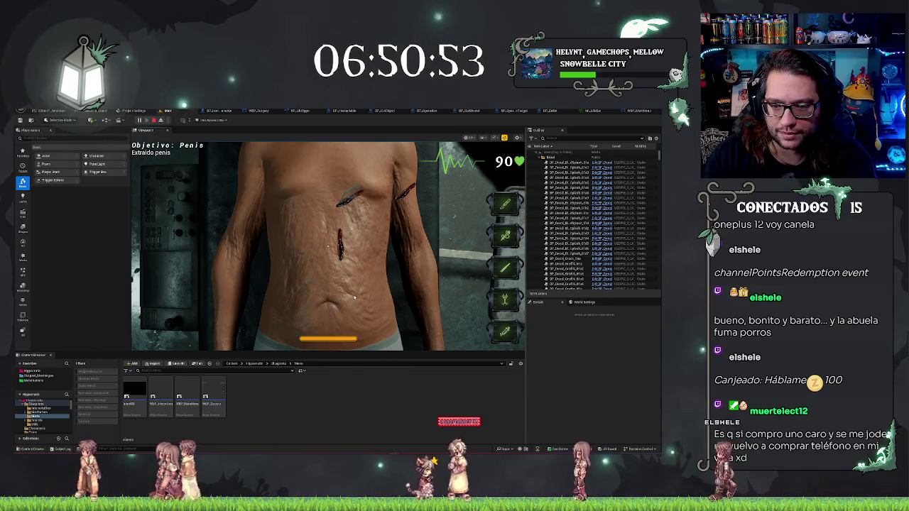
pyautogui.press('Escape')
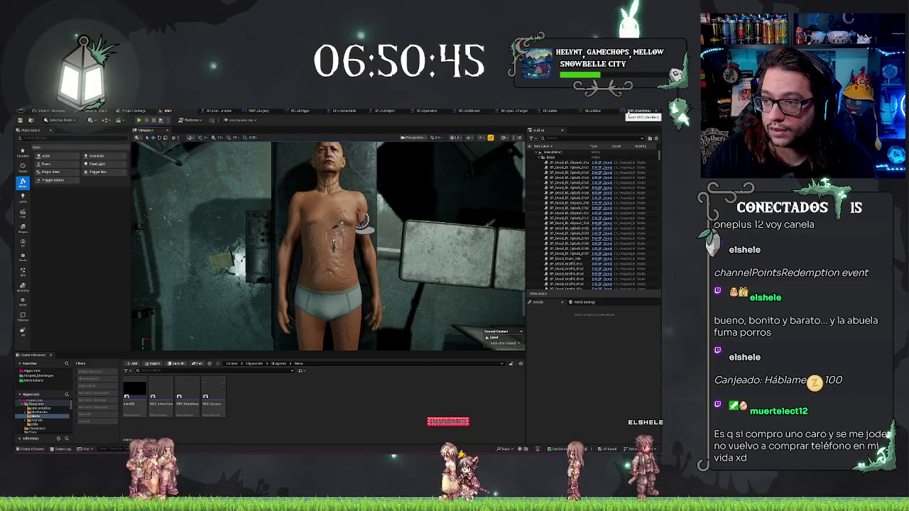
pyautogui.click(429, 111)
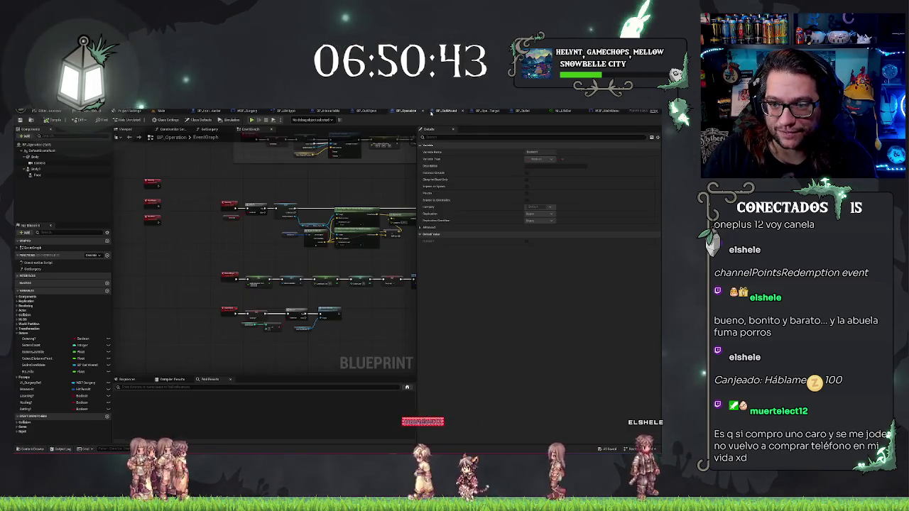
pyautogui.scroll(5, 269, 209)
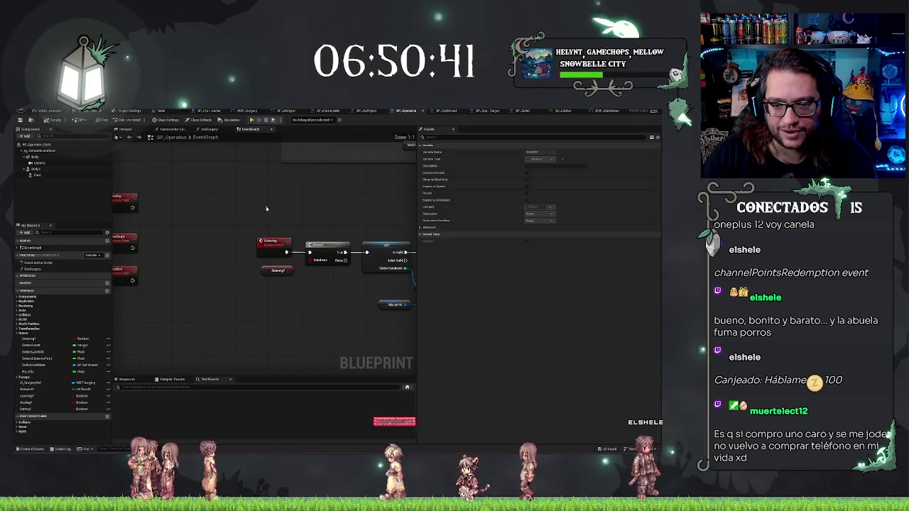
pyautogui.moveTo(251, 320)
pyautogui.mouseDown()
pyautogui.moveTo(260, 232)
pyautogui.moveTo(284, 213)
pyautogui.moveTo(363, 186)
pyautogui.moveTo(248, 164)
pyautogui.mouseUp()
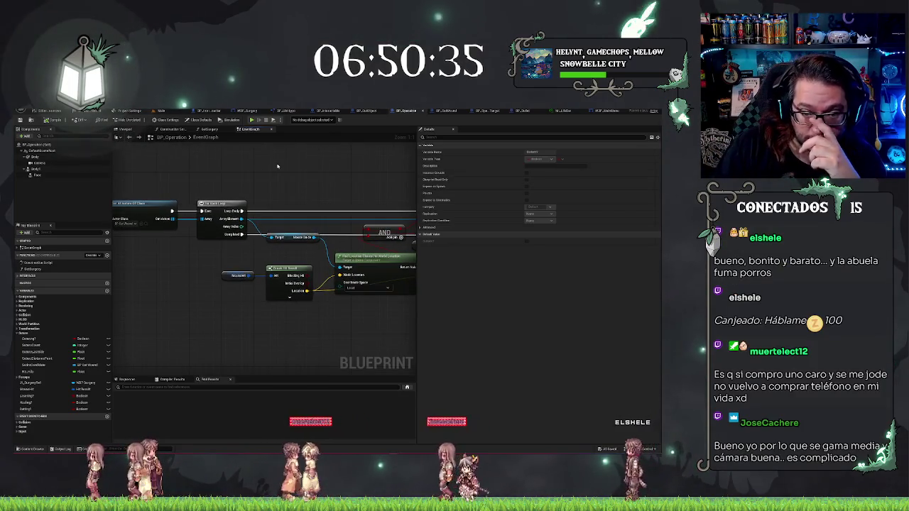
pyautogui.moveTo(310, 177); pyautogui.dragTo(162, 169)
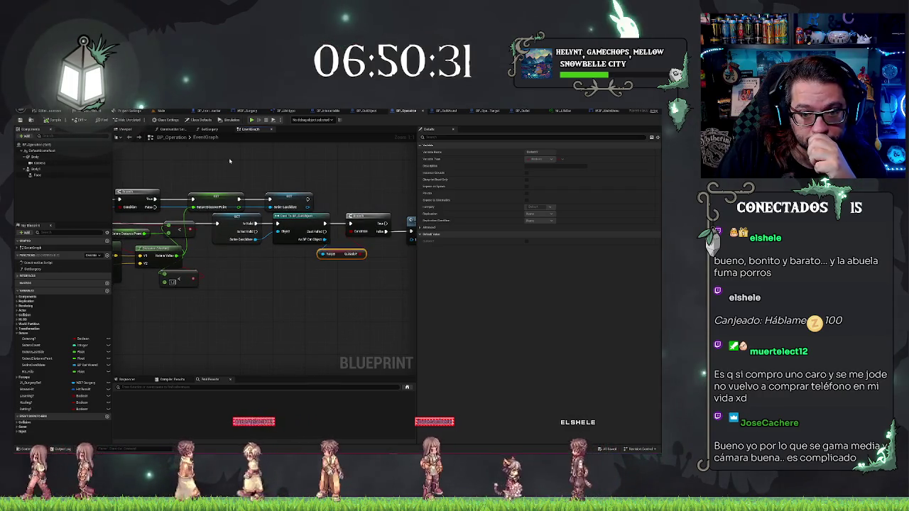
pyautogui.scroll(-2, 230, 161)
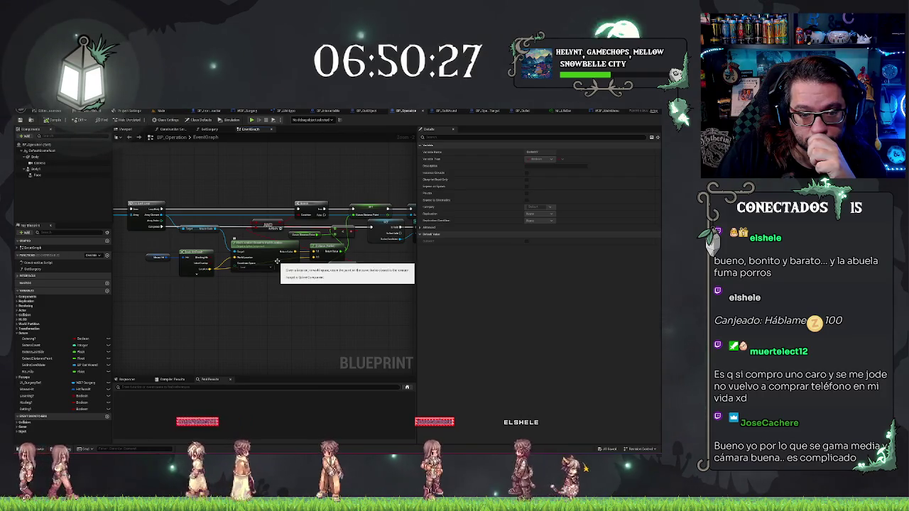
pyautogui.scroll(2, 228, 229)
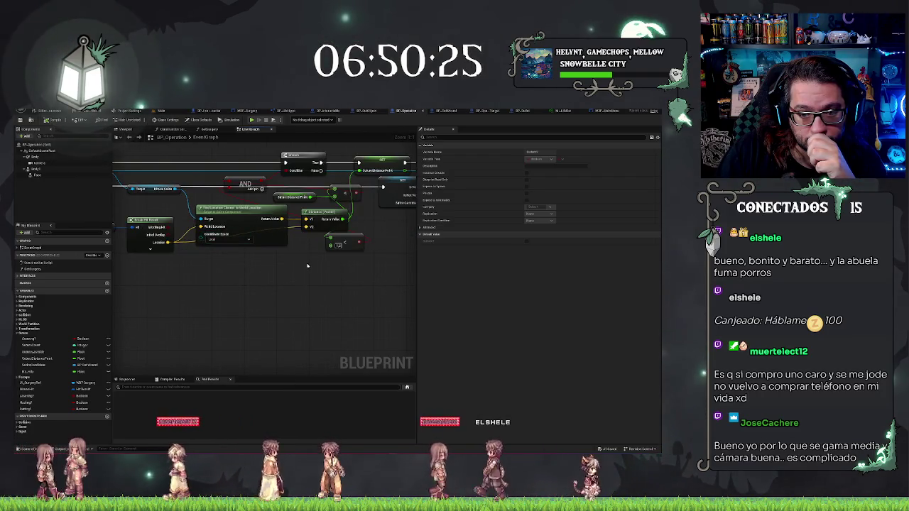
pyautogui.moveTo(307, 265); pyautogui.dragTo(234, 310)
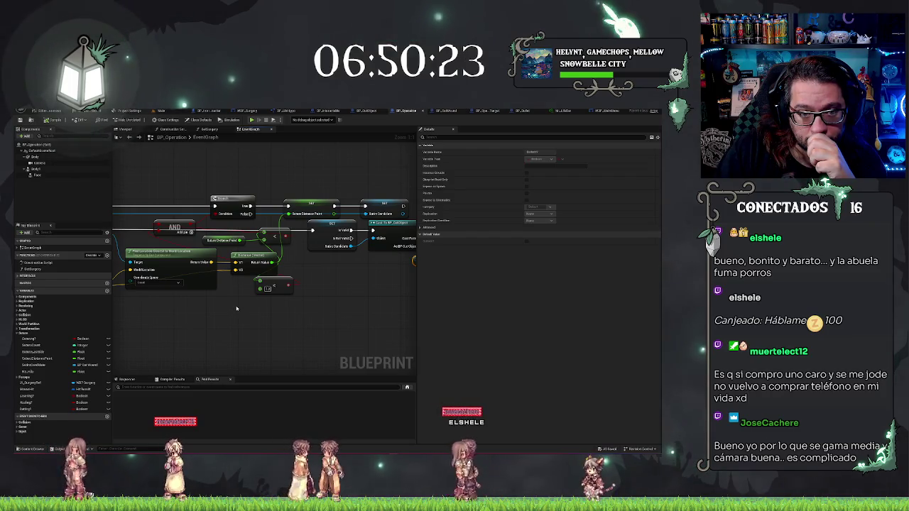
pyautogui.click(160, 110)
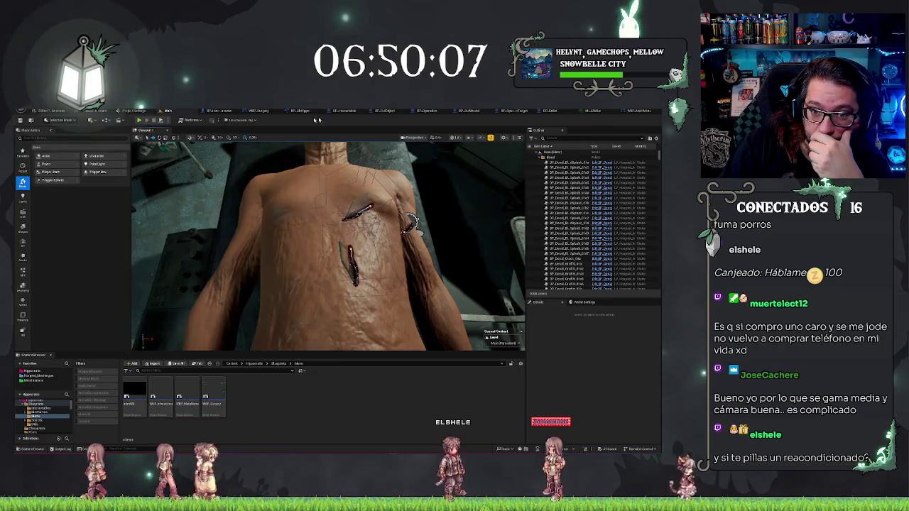
pyautogui.click(424, 111)
pyautogui.moveTo(247, 305)
pyautogui.mouseDown()
pyautogui.moveTo(308, 275)
pyautogui.moveTo(426, 268)
pyautogui.mouseUp()
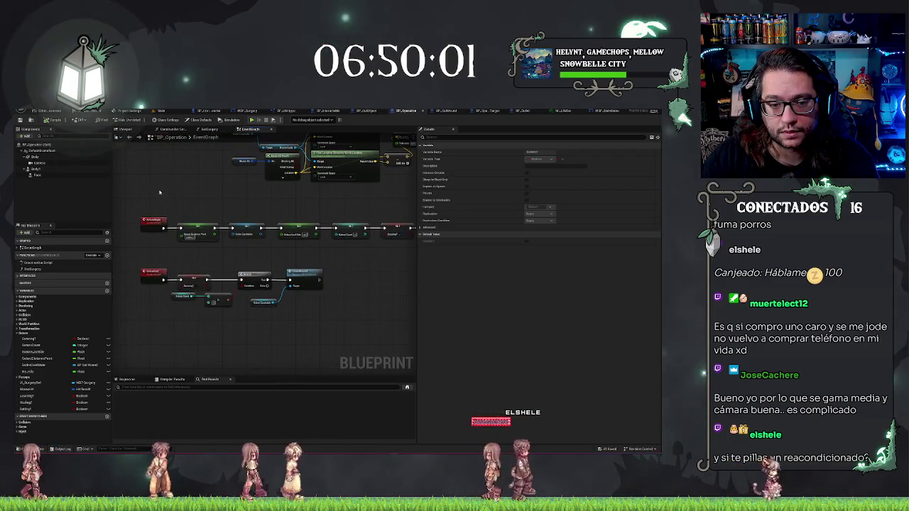
pyautogui.moveTo(194, 188)
pyautogui.mouseDown()
pyautogui.moveTo(112, 196)
pyautogui.moveTo(279, 303)
pyautogui.moveTo(191, 295)
pyautogui.mouseUp()
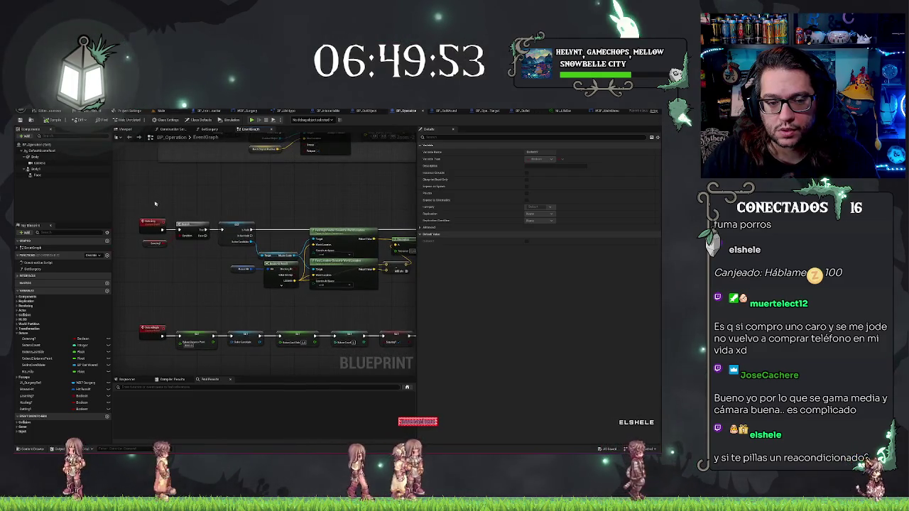
pyautogui.moveTo(128, 195)
pyautogui.mouseDown()
pyautogui.moveTo(338, 300)
pyautogui.moveTo(301, 314)
pyautogui.moveTo(381, 232)
pyautogui.mouseUp()
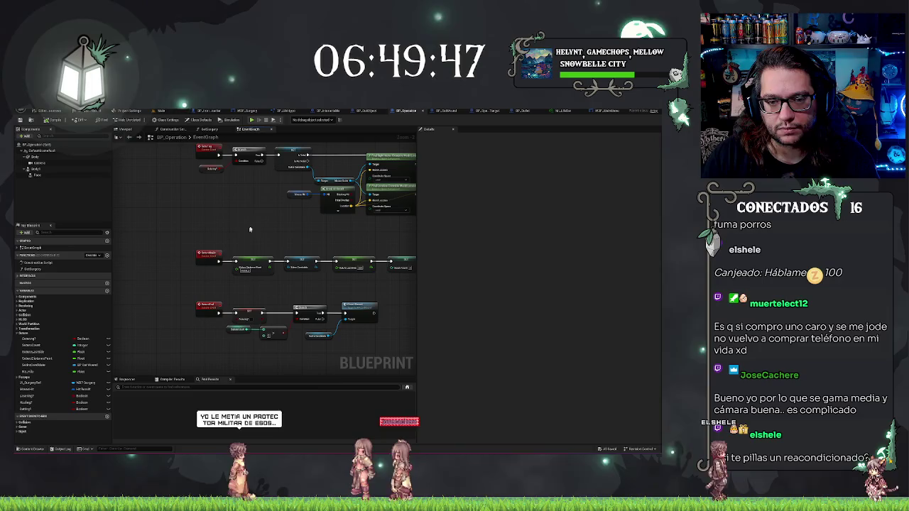
pyautogui.moveTo(252, 216); pyautogui.dragTo(254, 247)
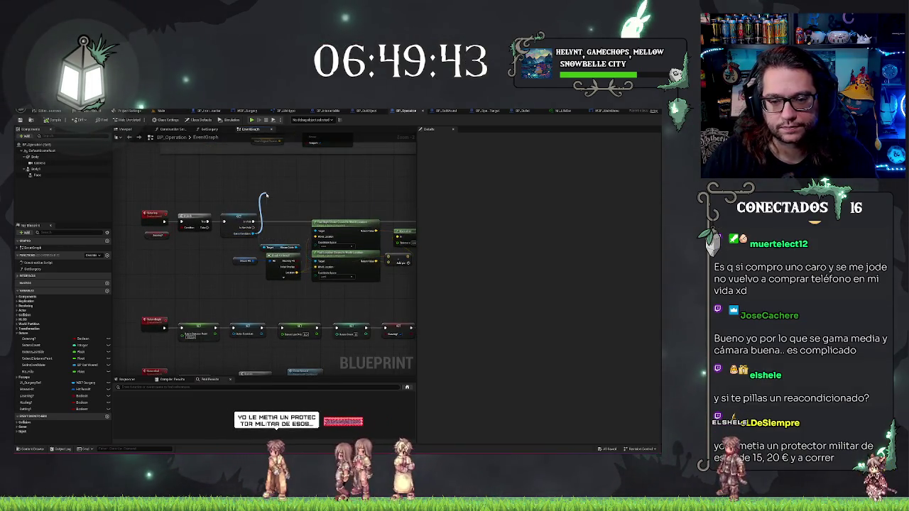
# Add a Get Display Name node off the hit BP Cut Wound reference
pyautogui.moveTo(265, 195); pyautogui.dragTo(265, 195)
pyautogui.write('print')
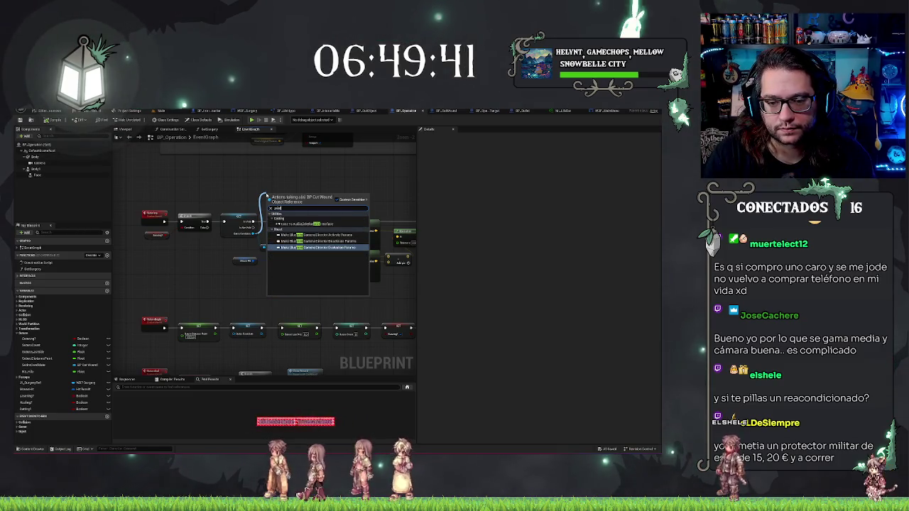
pyautogui.press('BackSpace')
pyautogui.press('BackSpace')
pyautogui.press('BackSpace')
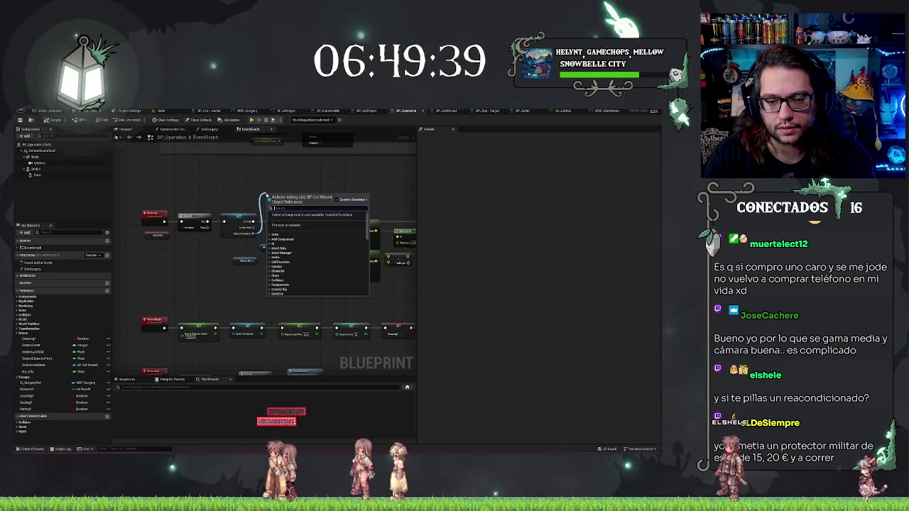
pyautogui.write('get disp')
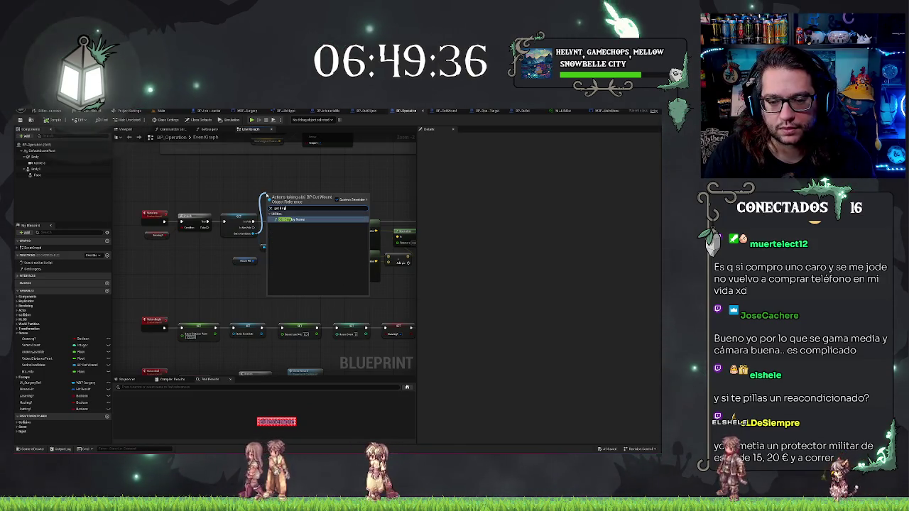
pyautogui.press('Return')
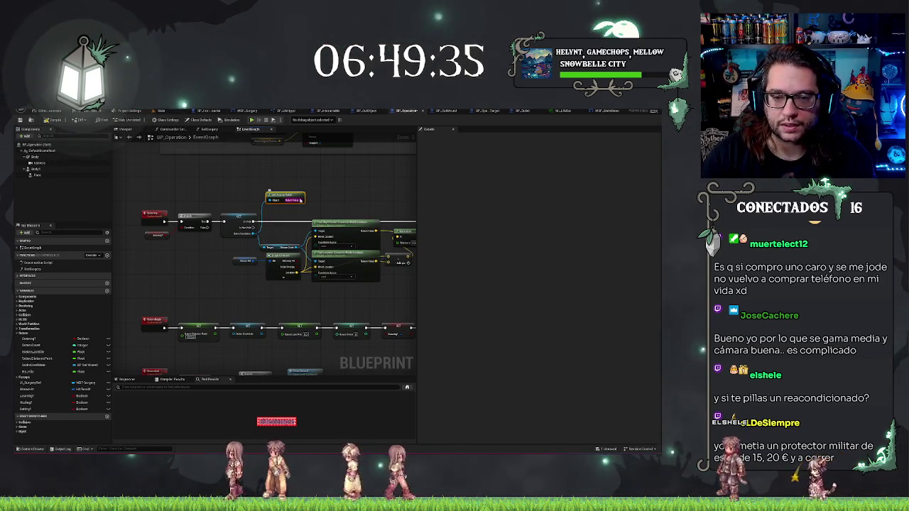
# Feed the display name into a new Print String wired into the execution chain
pyautogui.moveTo(300, 200); pyautogui.dragTo(321, 184)
pyautogui.write('pri')
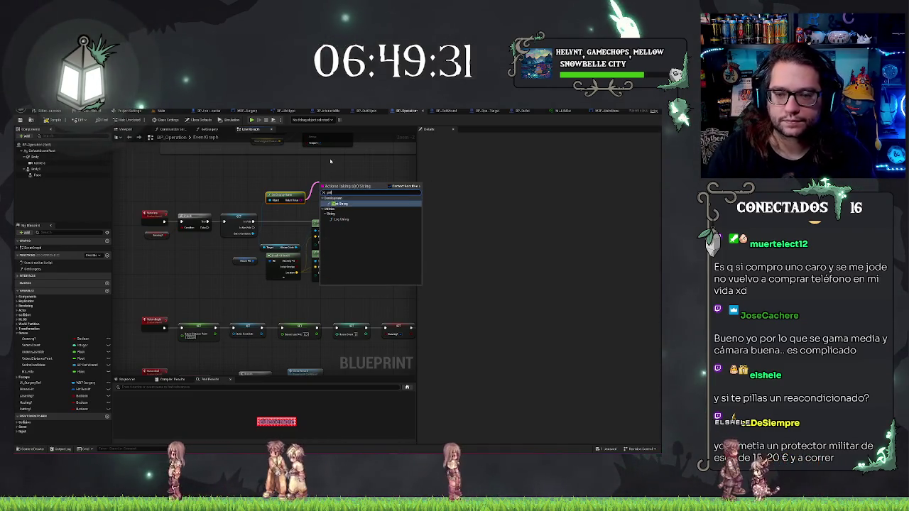
pyautogui.press('Return')
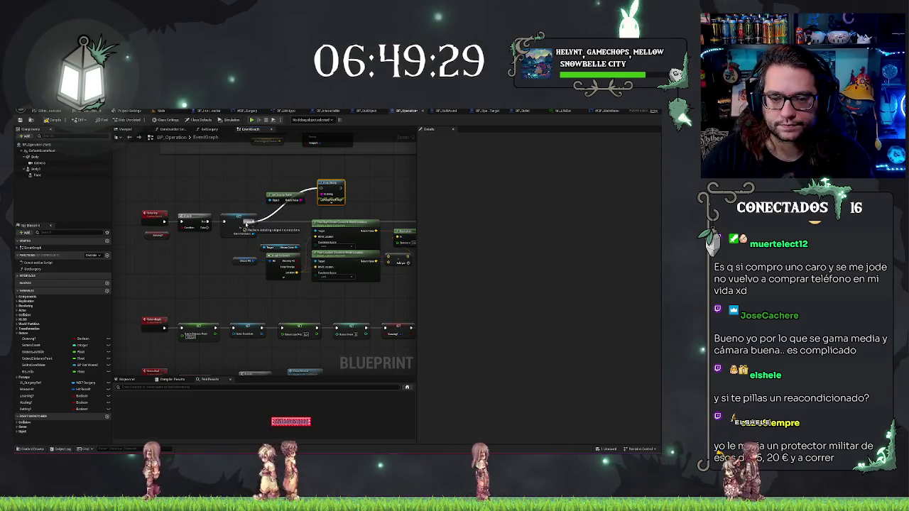
pyautogui.moveTo(330, 186)
pyautogui.mouseDown()
pyautogui.moveTo(430, 186)
pyautogui.moveTo(289, 199)
pyautogui.mouseUp()
pyautogui.moveTo(353, 172)
pyautogui.mouseDown()
pyautogui.moveTo(213, 173)
pyautogui.moveTo(341, 177)
pyautogui.mouseUp()
pyautogui.scroll(-1, 341, 177)
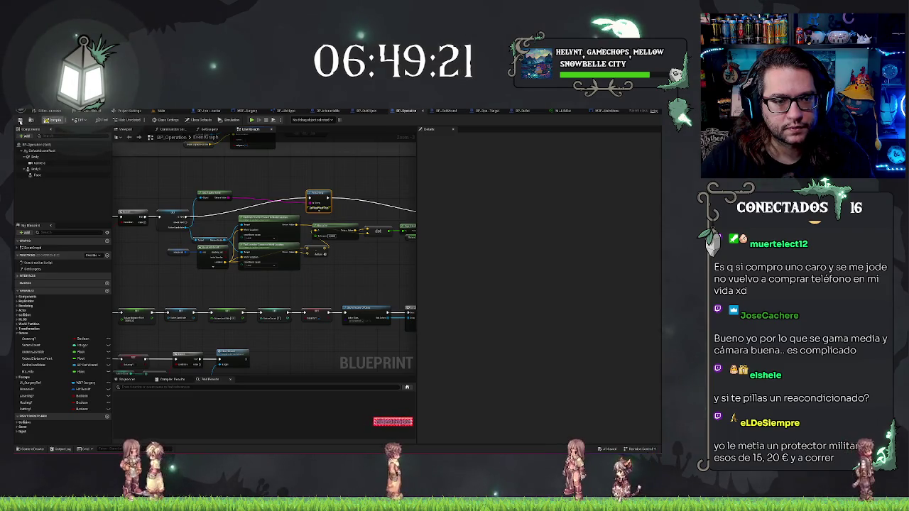
pyautogui.click(171, 111)
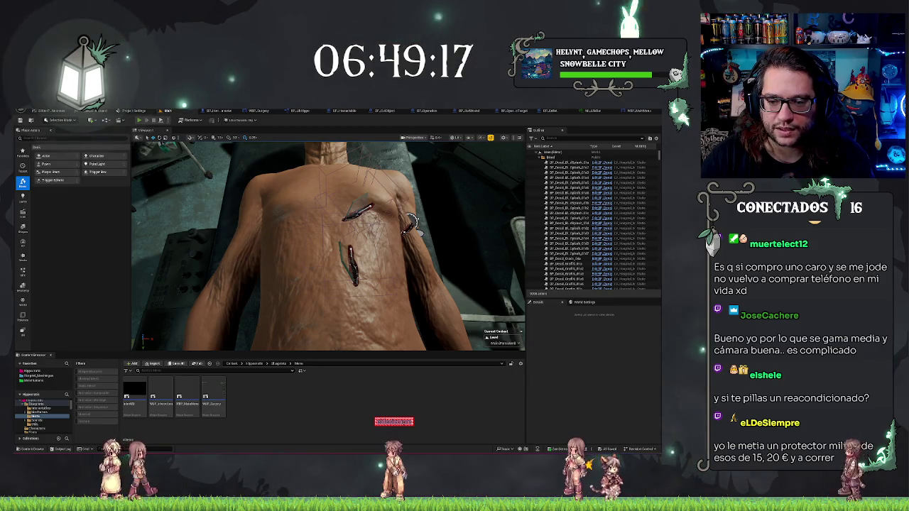
# Run a quick Play-in-Editor test with Alt+P, stop it, and return to BP_Operation's graph
pyautogui.hotkey('alt', 'p')
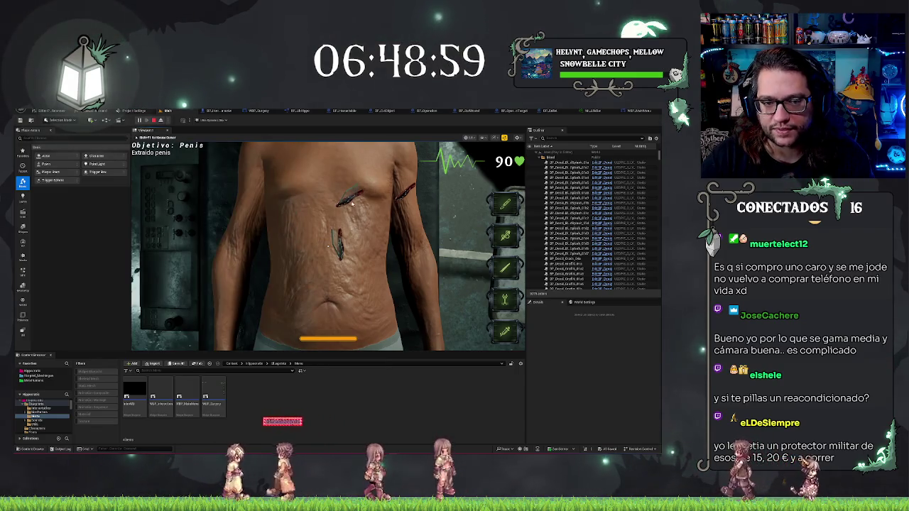
pyautogui.press('Escape')
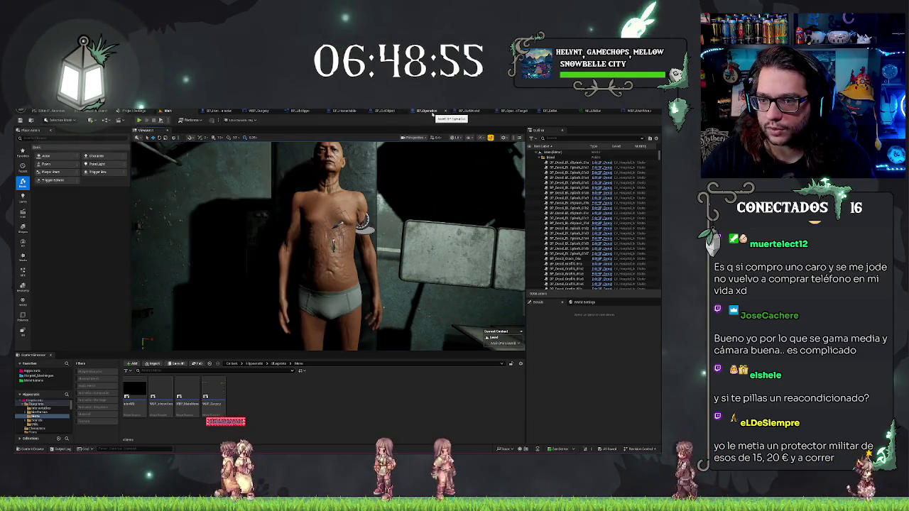
pyautogui.click(439, 113)
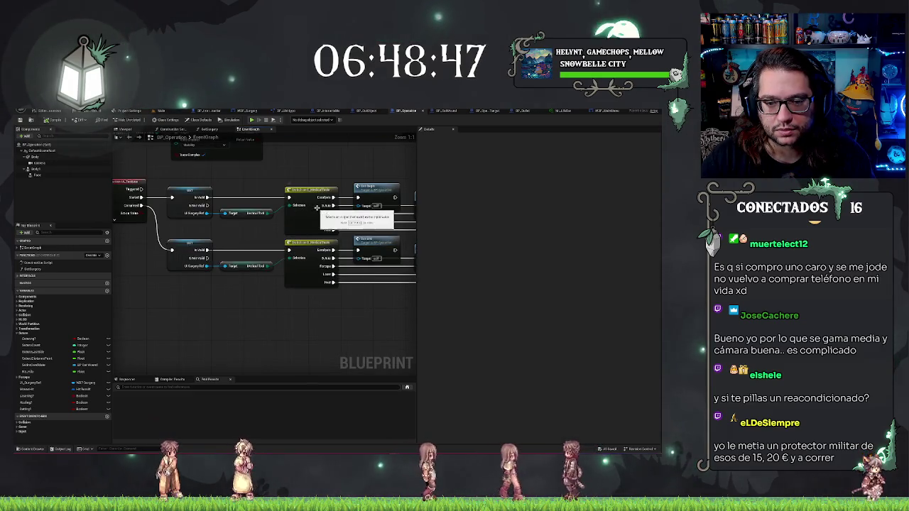
# Pan and zoom through the event graph's event chains, hit-result loop and Branch/SET/Cast nodes
pyautogui.moveTo(338, 319); pyautogui.dragTo(239, 299)
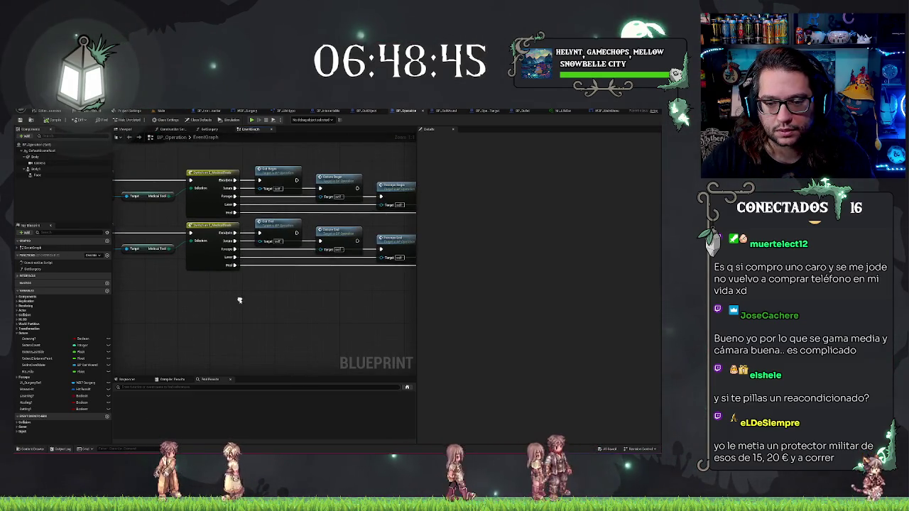
pyautogui.scroll(-3, 262, 198)
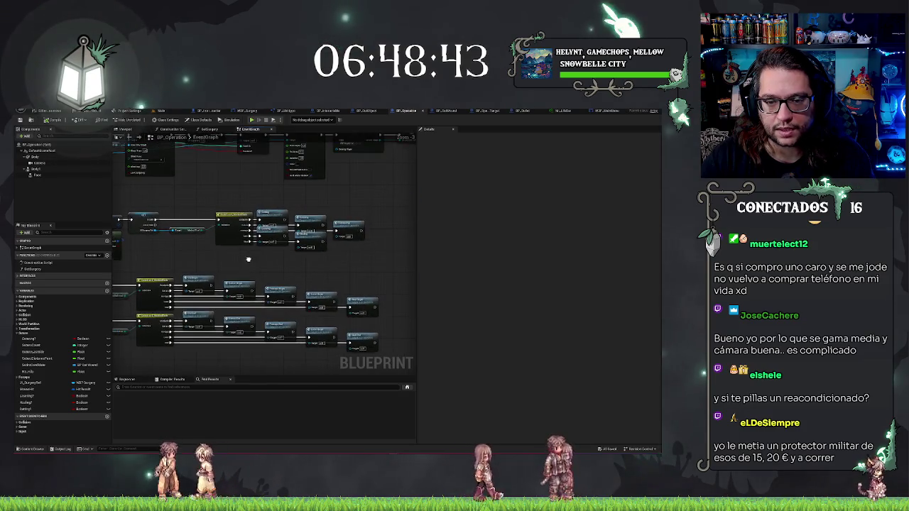
pyautogui.click(300, 221)
pyautogui.moveTo(223, 266)
pyautogui.mouseDown()
pyautogui.moveTo(383, 265)
pyautogui.moveTo(368, 255)
pyautogui.mouseUp()
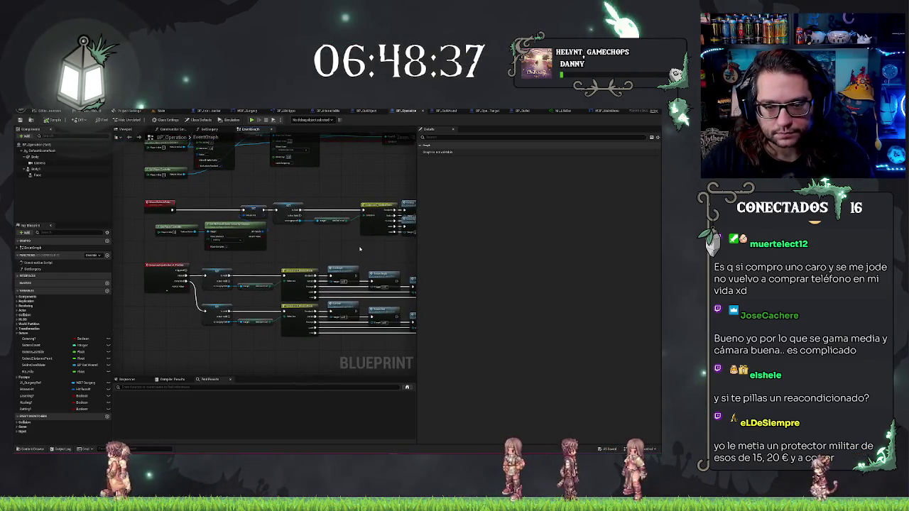
pyautogui.scroll(-5, 360, 249)
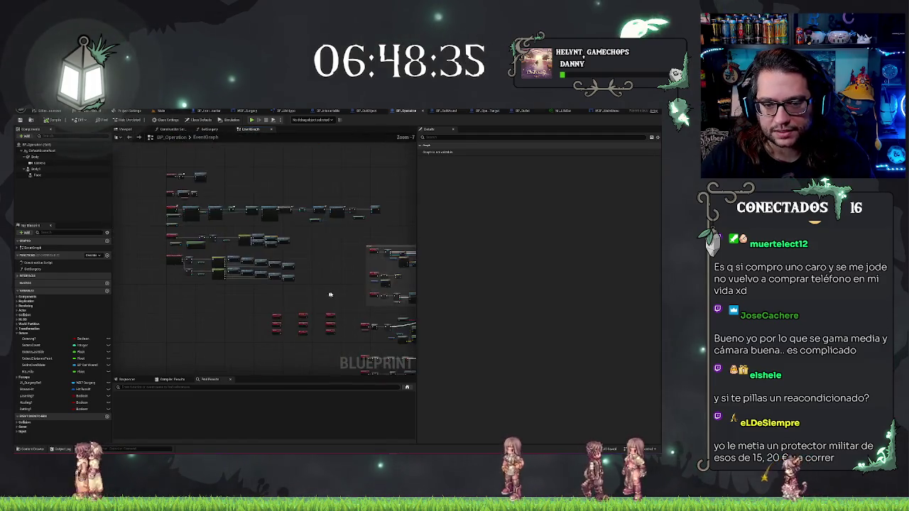
pyautogui.scroll(3, 324, 295)
pyautogui.scroll(2, 283, 243)
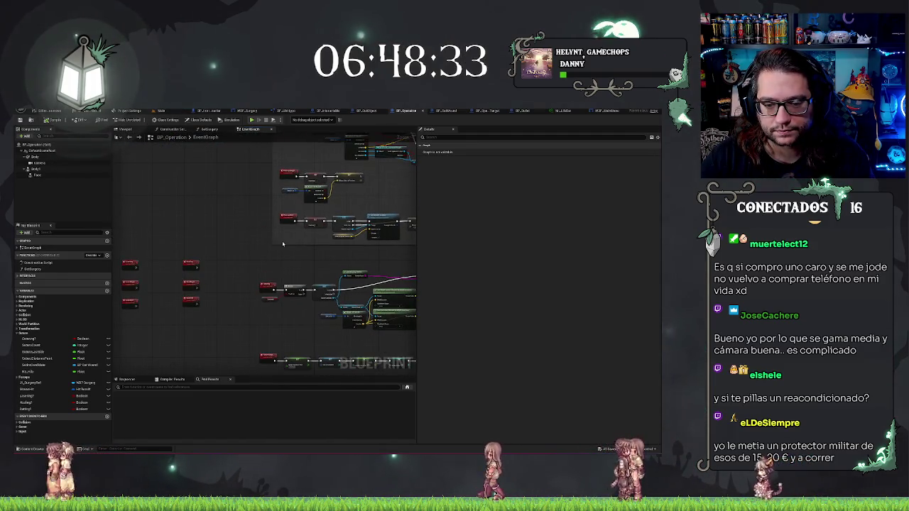
pyautogui.scroll(3, 283, 243)
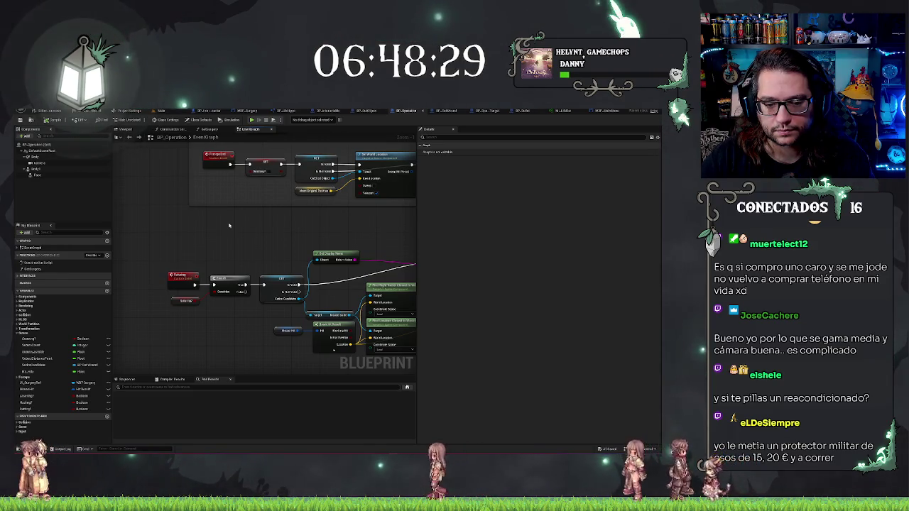
pyautogui.moveTo(284, 251); pyautogui.dragTo(333, 157)
pyautogui.moveTo(284, 250)
pyautogui.mouseDown()
pyautogui.moveTo(257, 222)
pyautogui.moveTo(267, 248)
pyautogui.mouseUp()
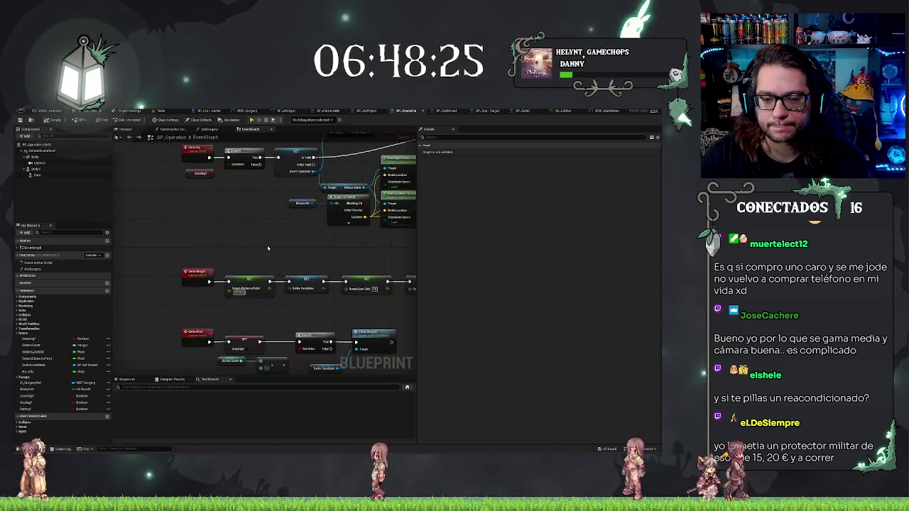
pyautogui.moveTo(242, 277); pyautogui.dragTo(196, 204)
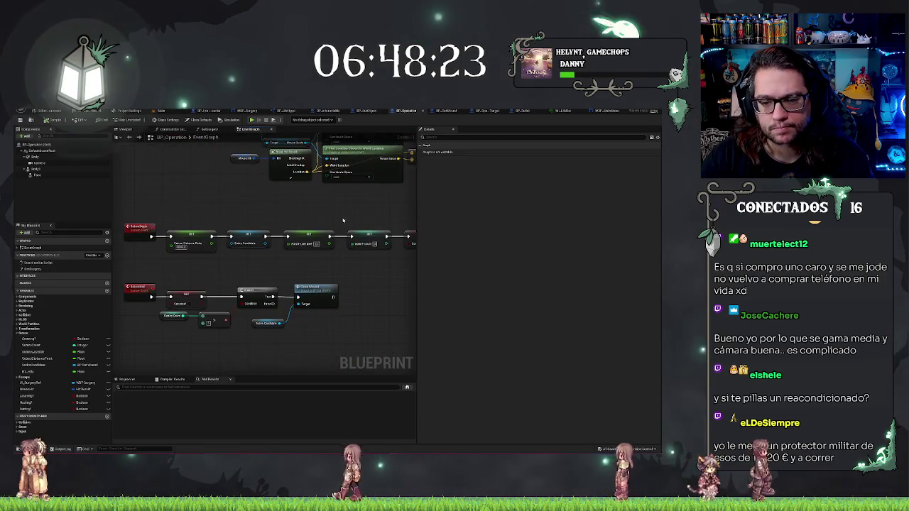
pyautogui.moveTo(366, 264)
pyautogui.mouseDown()
pyautogui.moveTo(358, 252)
pyautogui.moveTo(352, 260)
pyautogui.mouseUp()
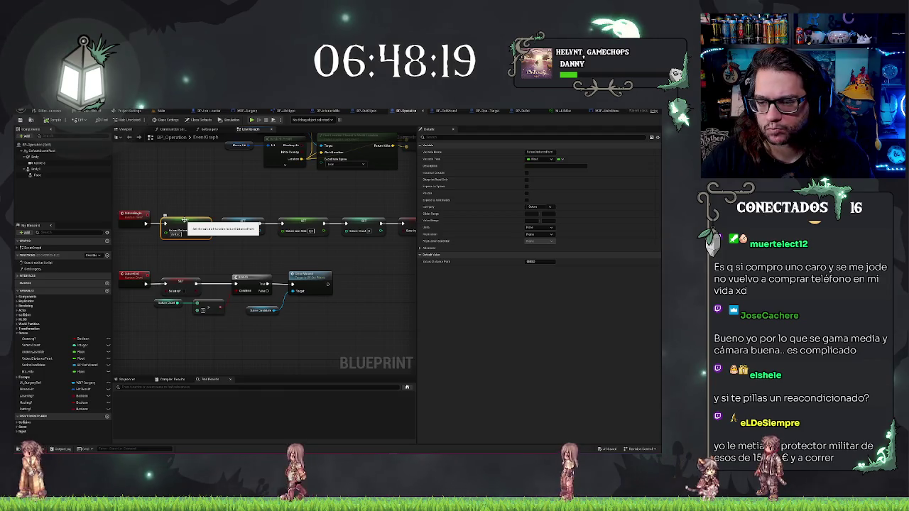
pyautogui.moveTo(184, 221)
pyautogui.mouseDown()
pyautogui.moveTo(286, 262)
pyautogui.moveTo(159, 246)
pyautogui.mouseUp()
pyautogui.moveTo(376, 306)
pyautogui.mouseDown()
pyautogui.moveTo(233, 331)
pyautogui.moveTo(368, 331)
pyautogui.mouseUp()
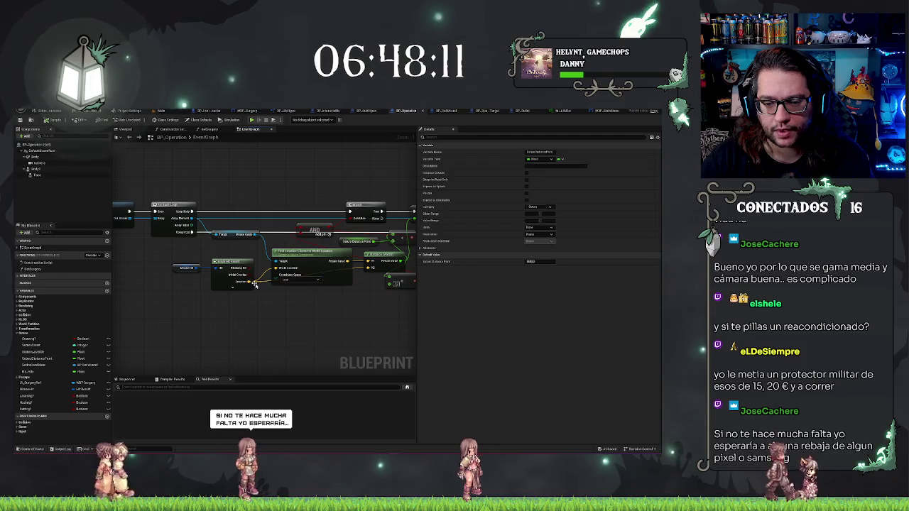
# Inspect the Coordinate Space options on both Find Location nodes near Spawn System at Location
pyautogui.click(298, 280)
pyautogui.click(287, 291)
pyautogui.moveTo(290, 292)
pyautogui.mouseDown()
pyautogui.moveTo(187, 294)
pyautogui.moveTo(239, 284)
pyautogui.moveTo(217, 291)
pyautogui.moveTo(156, 284)
pyautogui.moveTo(377, 300)
pyautogui.moveTo(320, 286)
pyautogui.moveTo(312, 304)
pyautogui.moveTo(257, 244)
pyautogui.mouseUp()
pyautogui.click(252, 249)
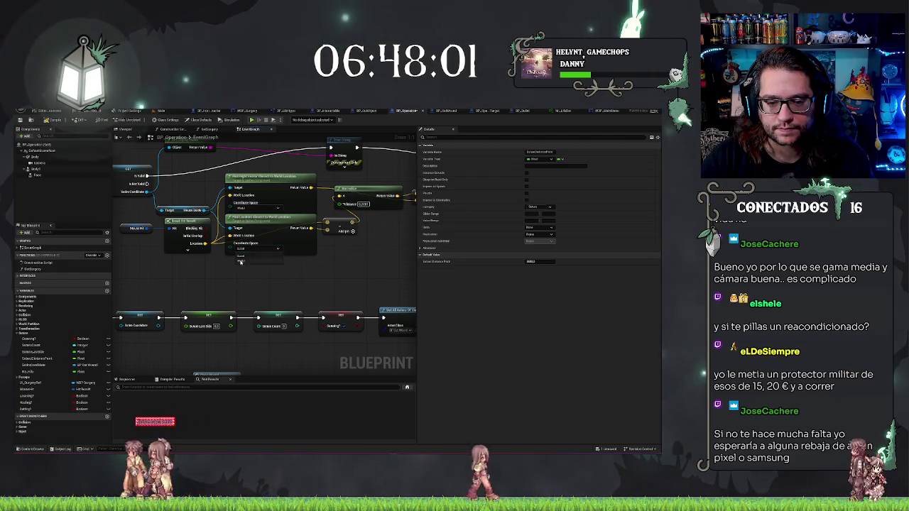
pyautogui.click(311, 272)
pyautogui.scroll(-5, 312, 272)
pyautogui.moveTo(312, 272); pyautogui.dragTo(200, 162)
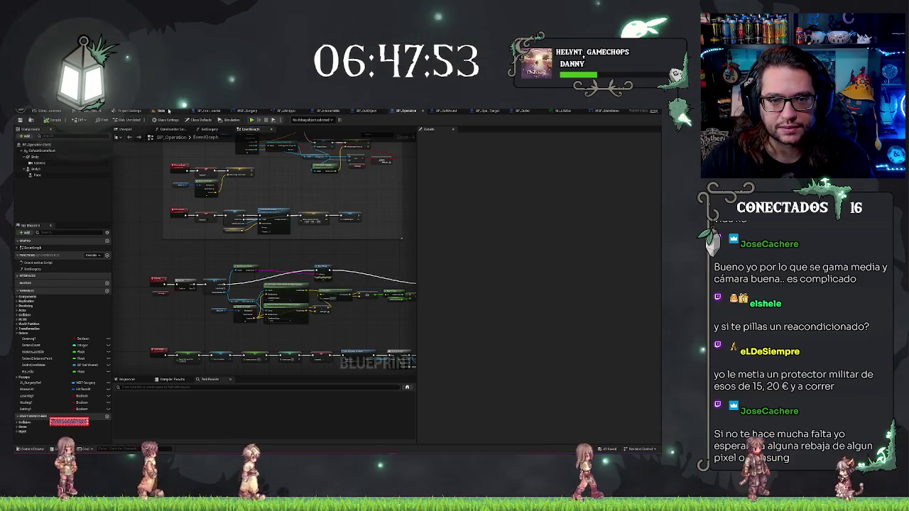
# Run and stop another play test of the patient level, then return to BP_Operation's Event Graph
pyautogui.click(169, 111)
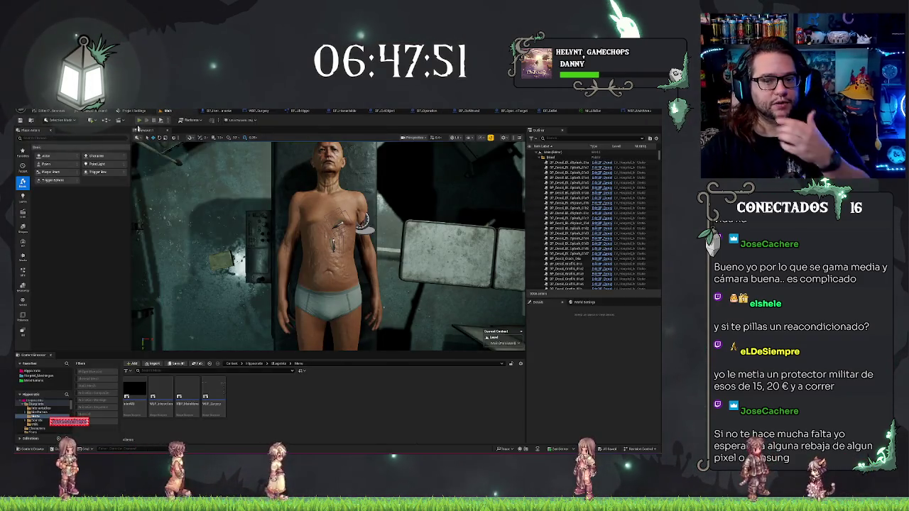
pyautogui.click(139, 122)
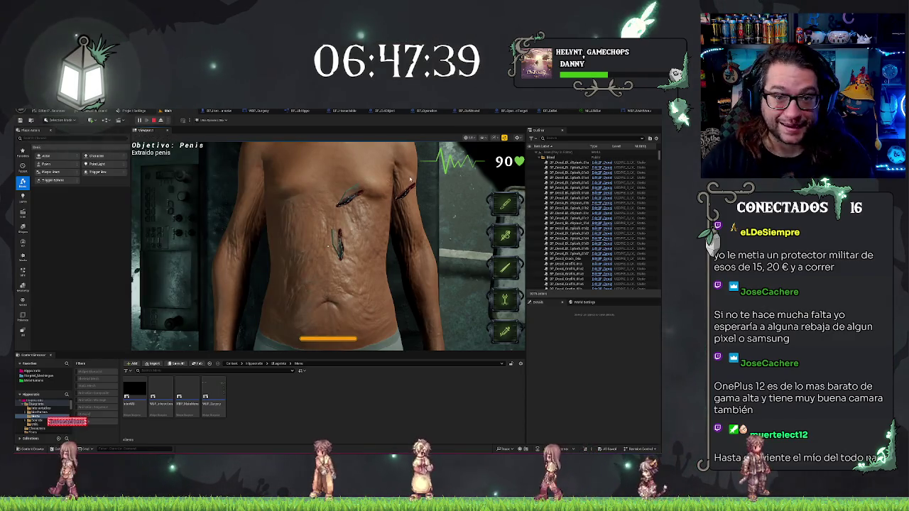
pyautogui.press('Escape')
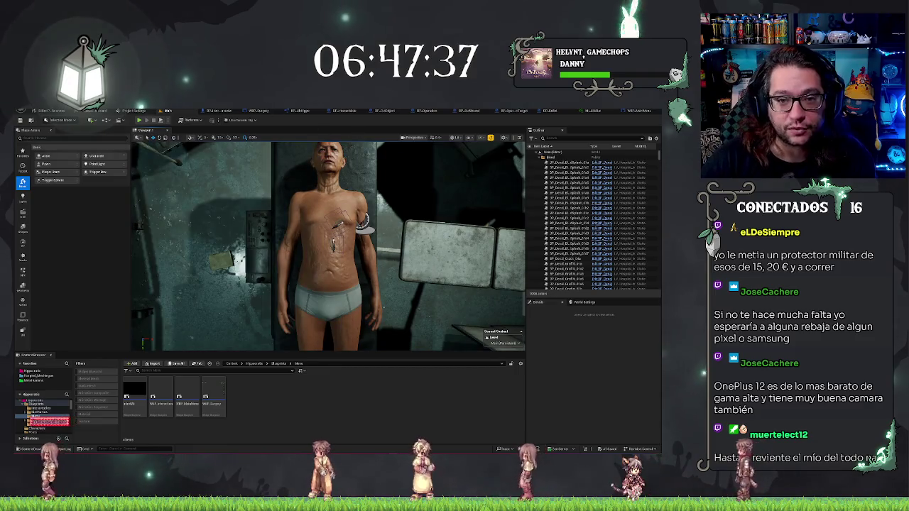
pyautogui.click(420, 111)
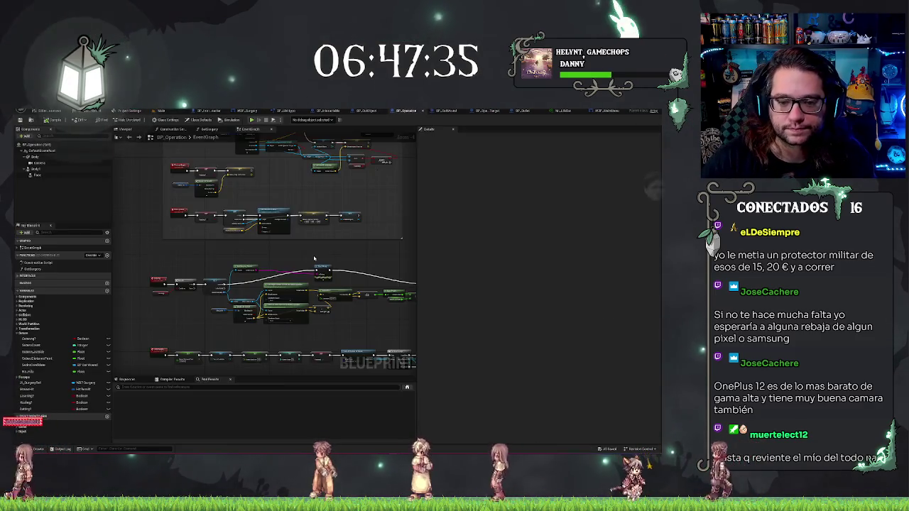
pyautogui.scroll(3, 349, 257)
pyautogui.moveTo(349, 256)
pyautogui.mouseDown()
pyautogui.moveTo(218, 287)
pyautogui.moveTo(327, 291)
pyautogui.mouseUp()
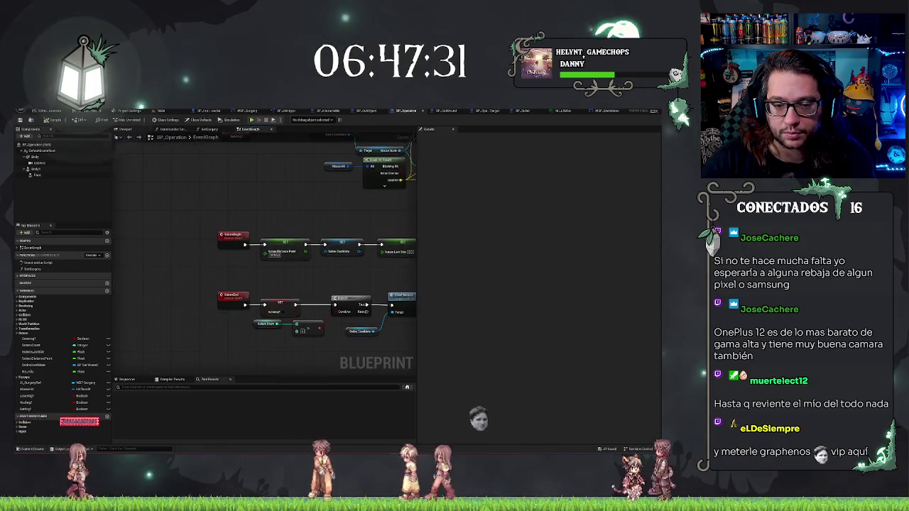
pyautogui.moveTo(227, 287)
pyautogui.mouseDown()
pyautogui.moveTo(338, 288)
pyautogui.moveTo(299, 286)
pyautogui.mouseUp()
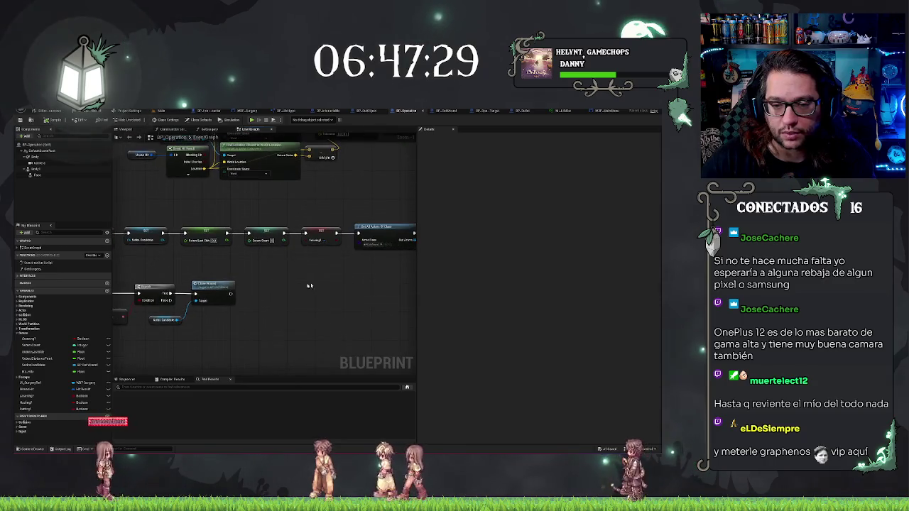
pyautogui.moveTo(317, 220)
pyautogui.mouseDown()
pyautogui.moveTo(282, 188)
pyautogui.moveTo(280, 166)
pyautogui.moveTo(239, 192)
pyautogui.moveTo(213, 193)
pyautogui.mouseUp()
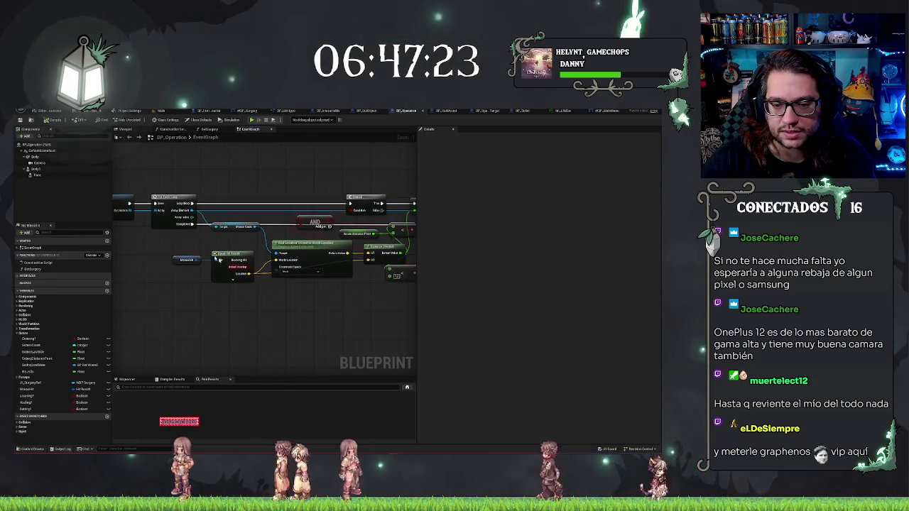
pyautogui.moveTo(294, 320); pyautogui.dragTo(273, 318)
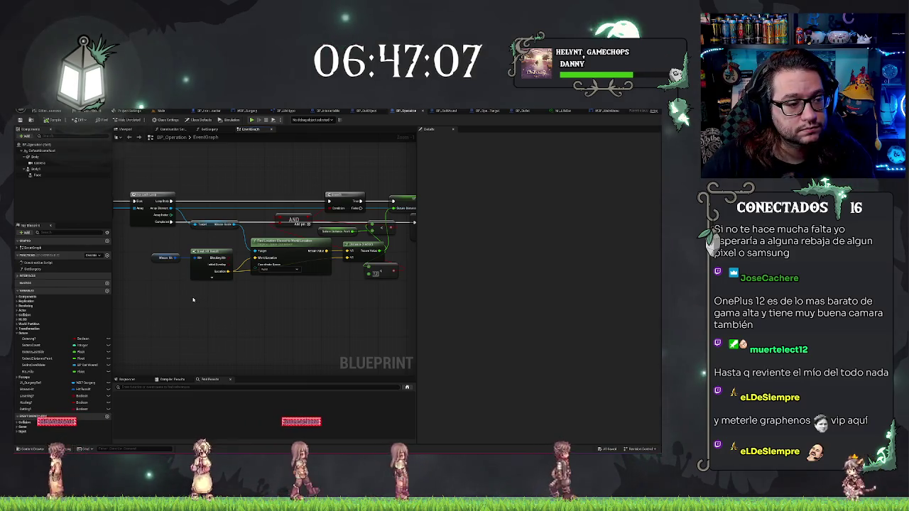
pyautogui.moveTo(193, 300); pyautogui.dragTo(168, 304)
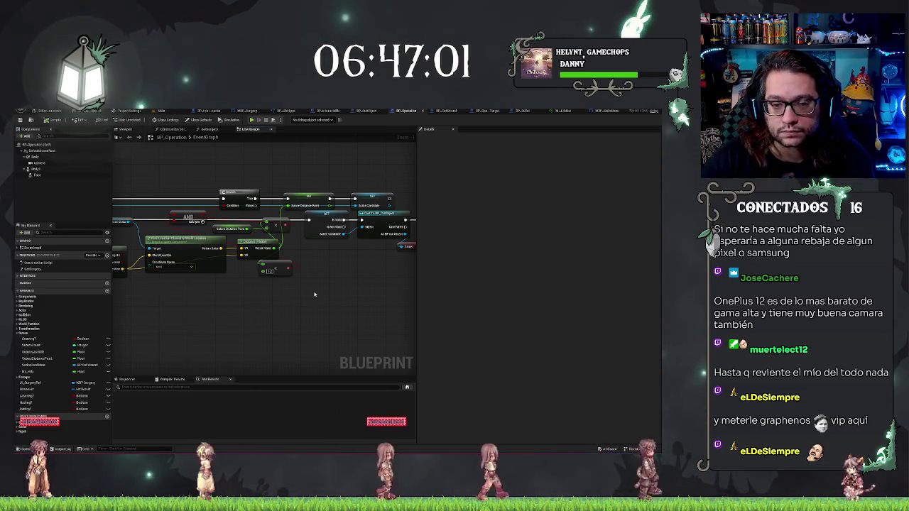
pyautogui.moveTo(178, 193); pyautogui.dragTo(256, 206)
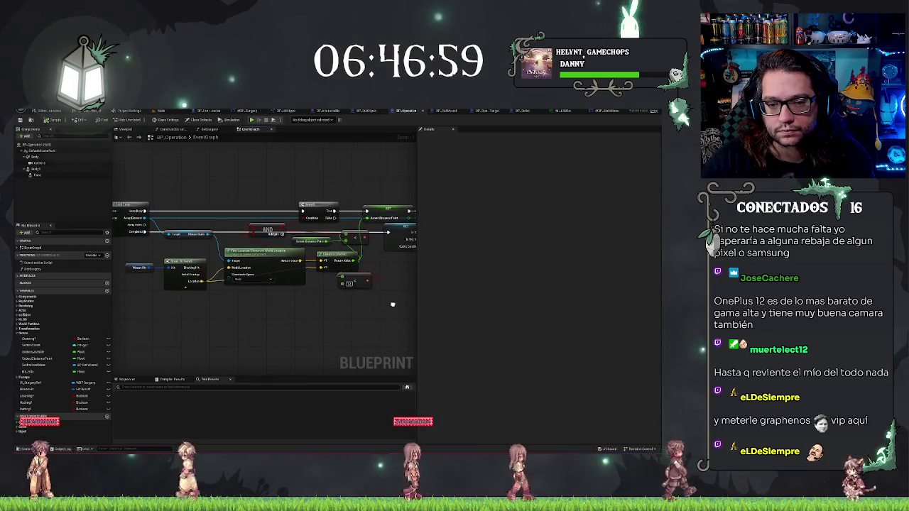
pyautogui.moveTo(177, 192)
pyautogui.mouseDown()
pyautogui.moveTo(230, 186)
pyautogui.moveTo(266, 196)
pyautogui.moveTo(404, 181)
pyautogui.mouseUp()
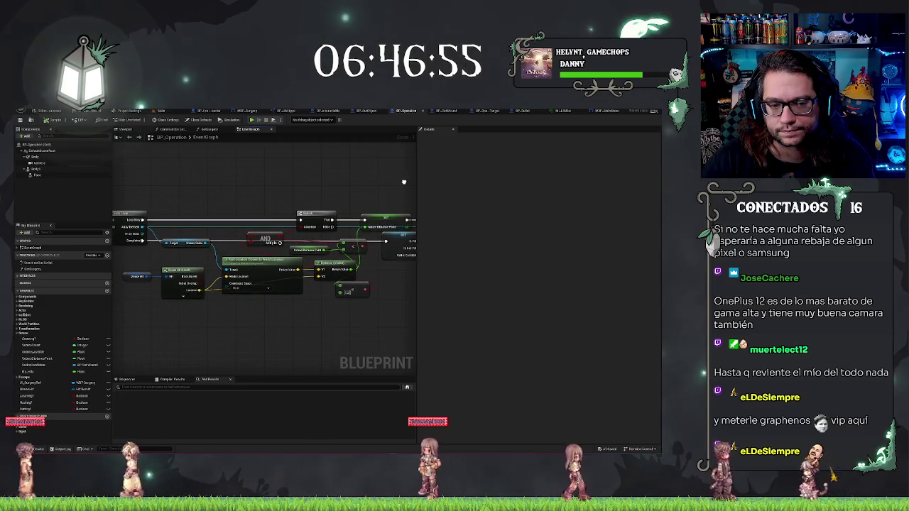
pyautogui.moveTo(146, 220); pyautogui.dragTo(174, 190)
# Add a Print String node to the loop body
pyautogui.write('print')
pyautogui.press('Return')
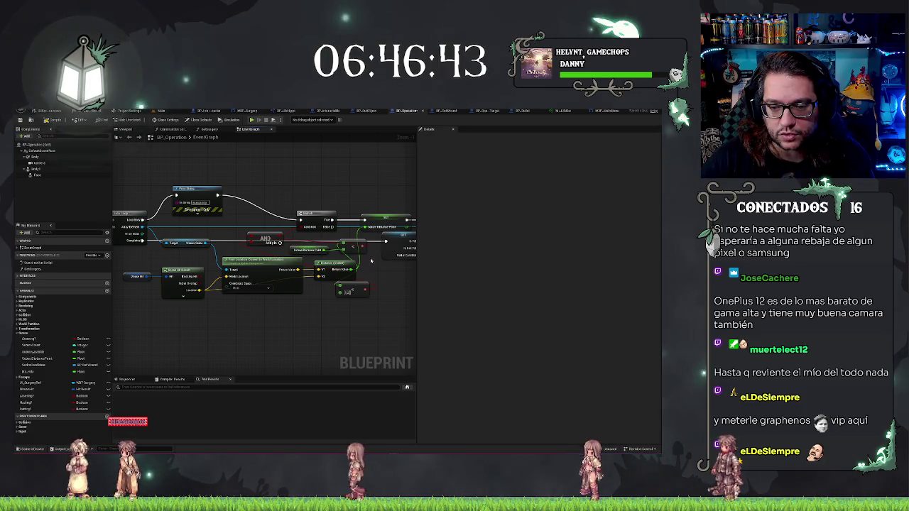
pyautogui.click(337, 321)
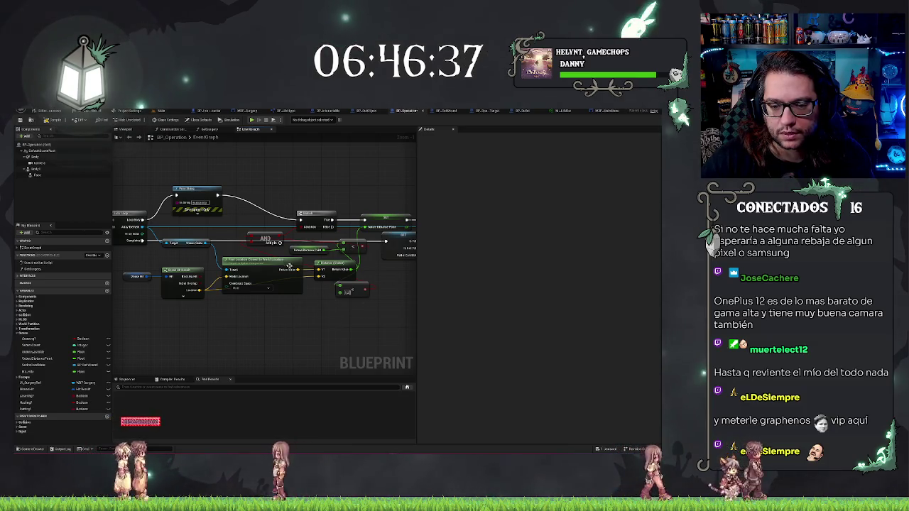
pyautogui.moveTo(350, 272)
pyautogui.mouseDown()
pyautogui.moveTo(350, 301)
pyautogui.moveTo(334, 259)
pyautogui.moveTo(264, 205)
pyautogui.mouseUp()
pyautogui.press('Escape')
# Duplicate the Print String with Ctrl+C/Ctrl+V and chain the copy into the Branch
pyautogui.click(201, 218)
pyautogui.hotkey('ctrl', 'c')
pyautogui.hotkey('ctrl', 'v')
pyautogui.moveTo(357, 298); pyautogui.dragTo(282, 243)
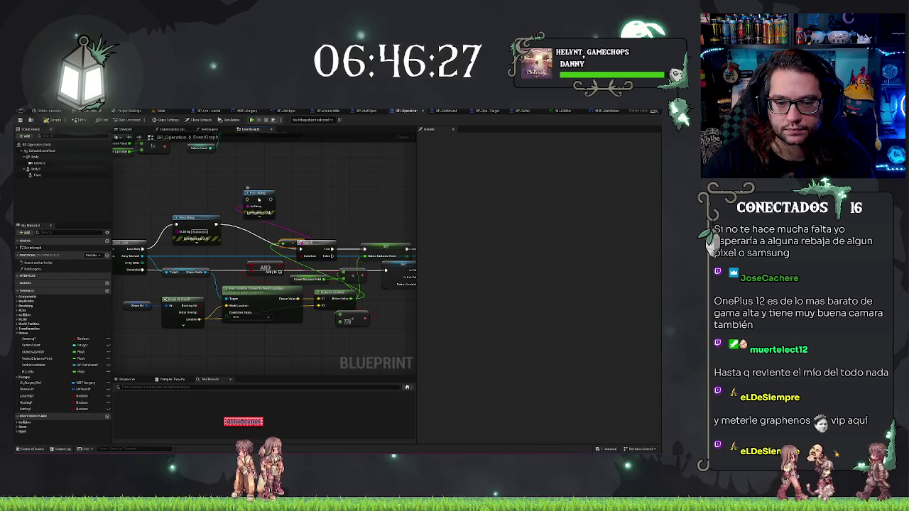
pyautogui.moveTo(257, 199); pyautogui.dragTo(258, 224)
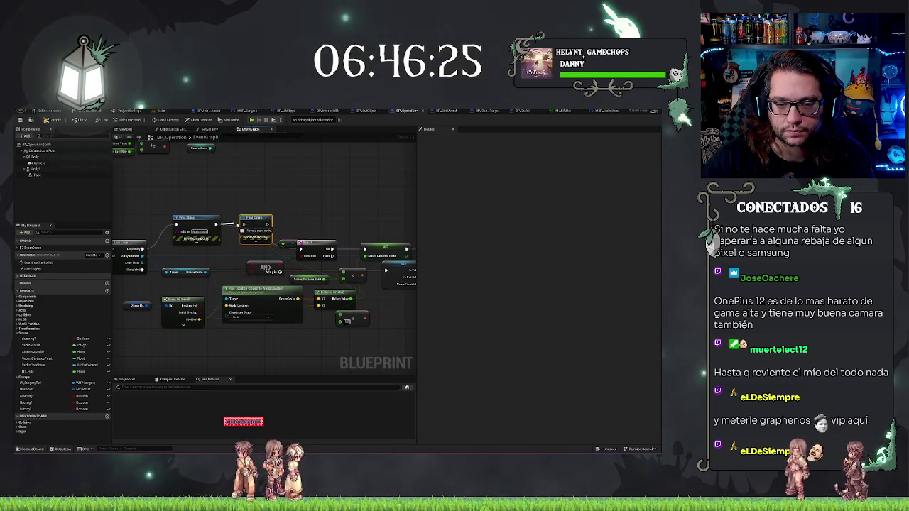
pyautogui.rightClick(246, 223)
pyautogui.press('Escape')
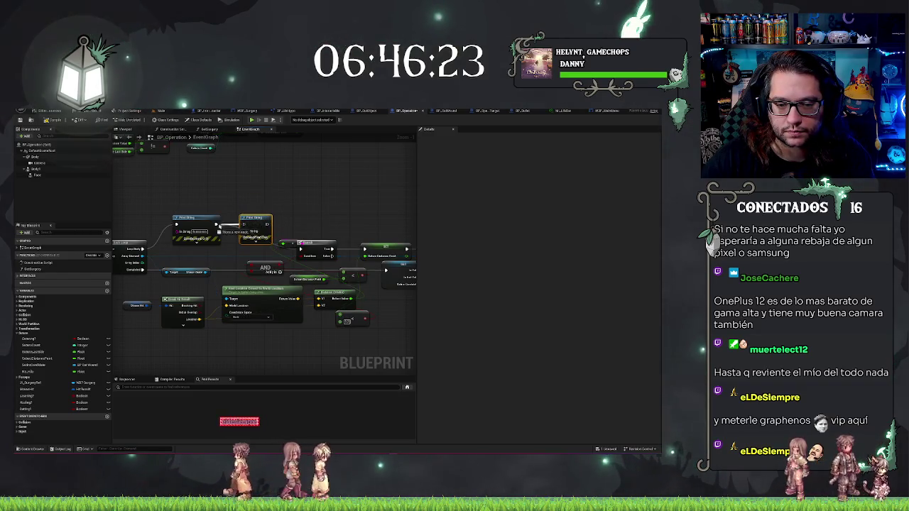
pyautogui.moveTo(267, 224); pyautogui.dragTo(300, 249)
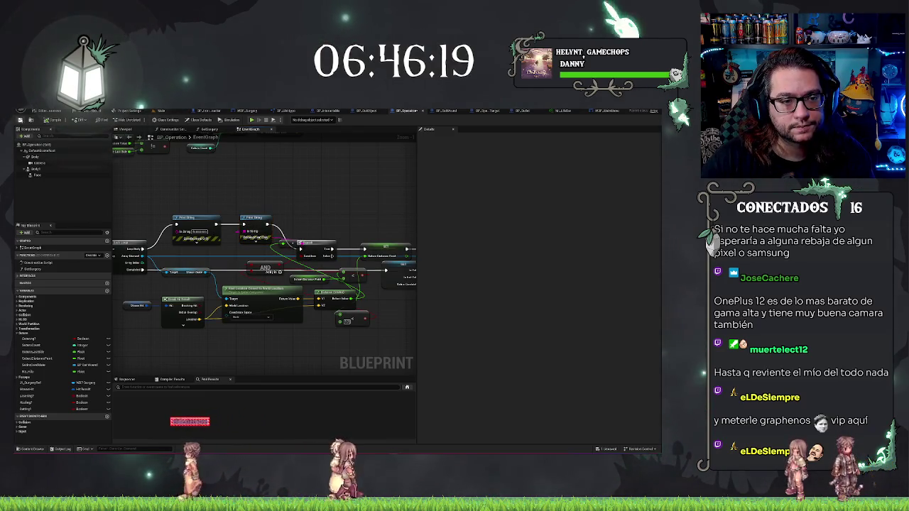
pyautogui.click(162, 111)
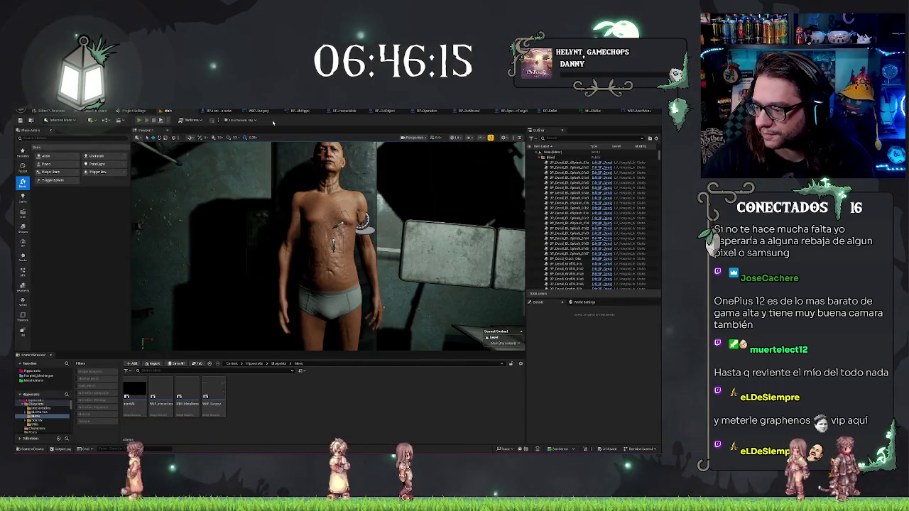
# Play-test the level, clicking the wounds and chest incision repeatedly to check the debug prints, then stop
pyautogui.hotkey('alt', 'p')
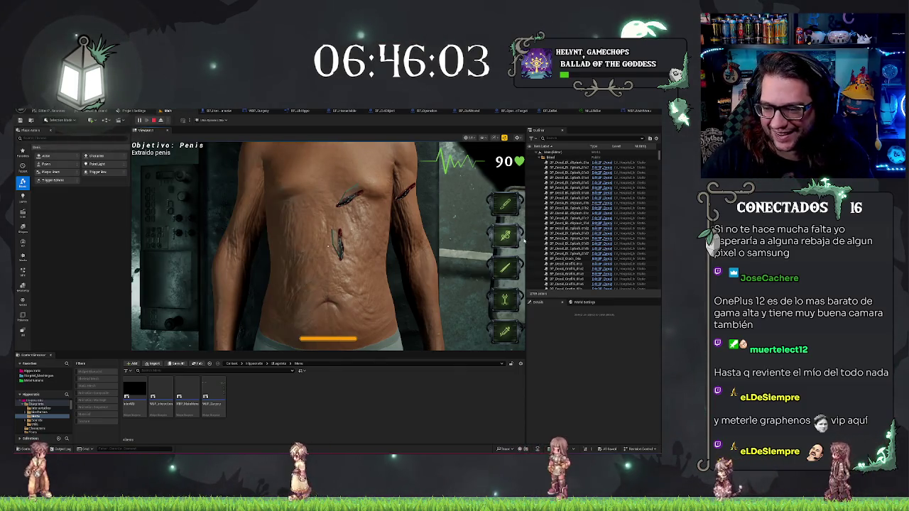
pyautogui.click(338, 207)
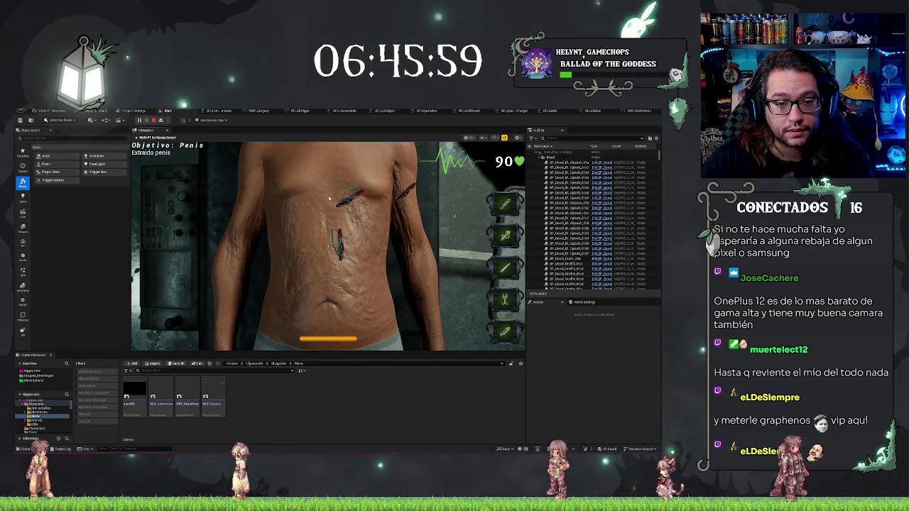
pyautogui.click(340, 231)
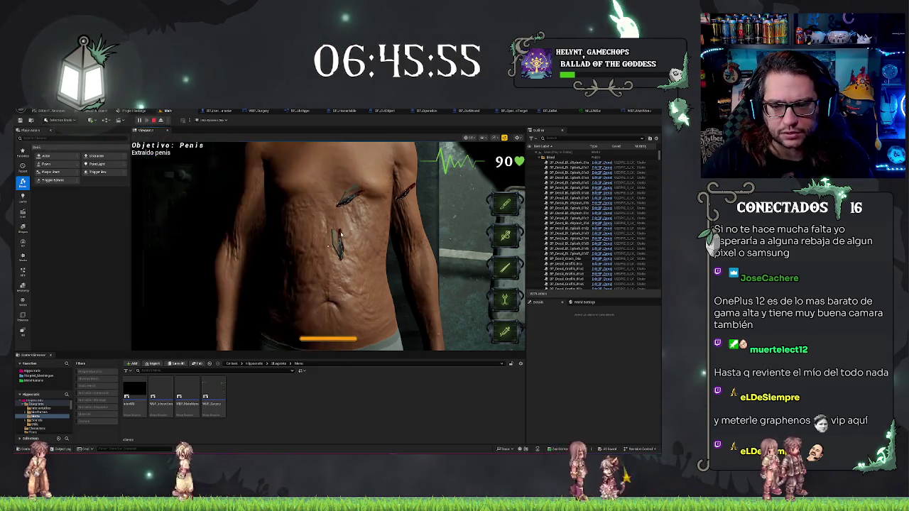
pyautogui.click(341, 233)
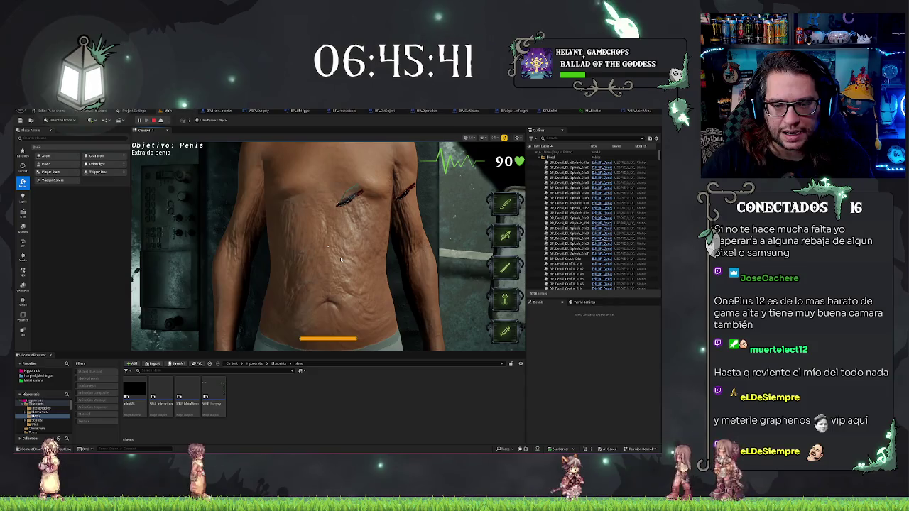
pyautogui.click(339, 205)
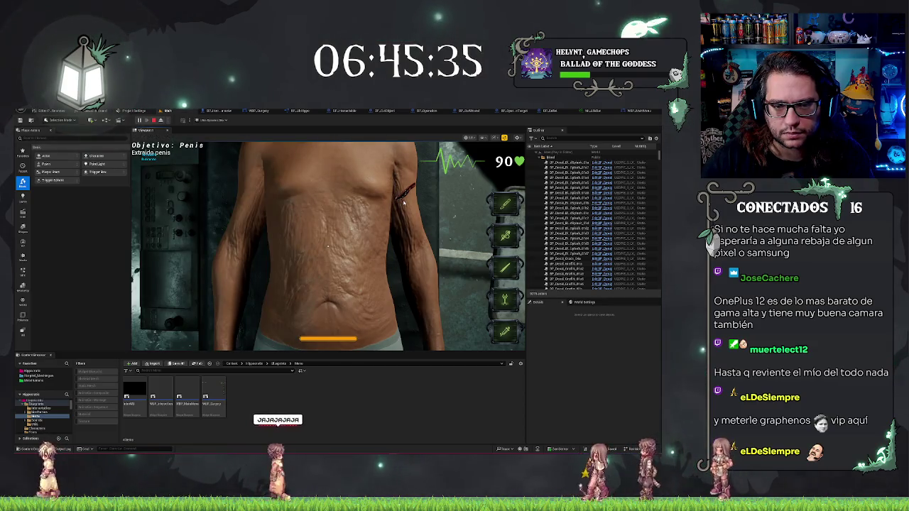
pyautogui.click(399, 202)
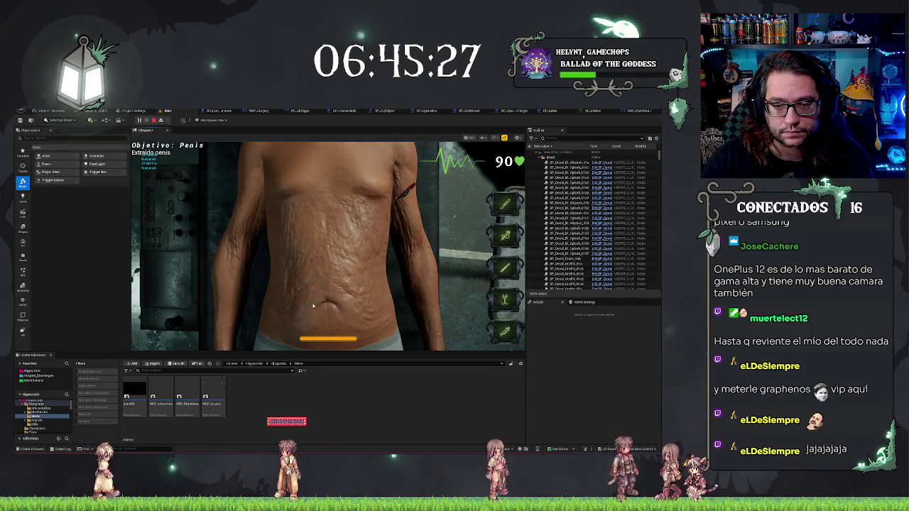
pyautogui.click(376, 225)
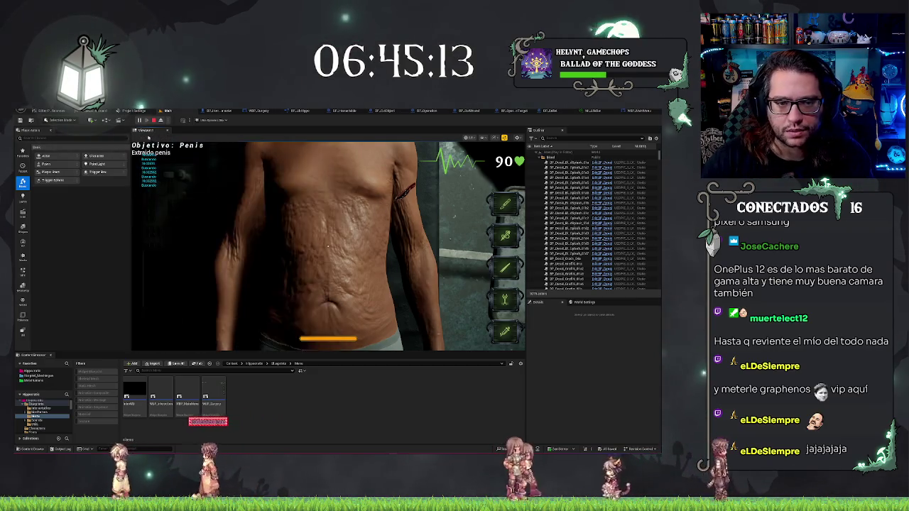
pyautogui.click(152, 120)
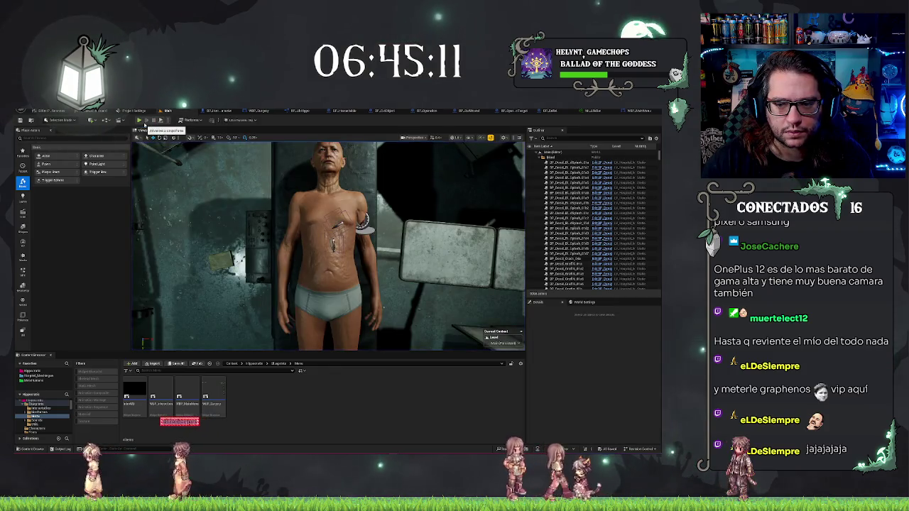
# Orbit the viewport from the feet toward the head, then start a play test and click the chest incision
pyautogui.scroll(5, 326, 244)
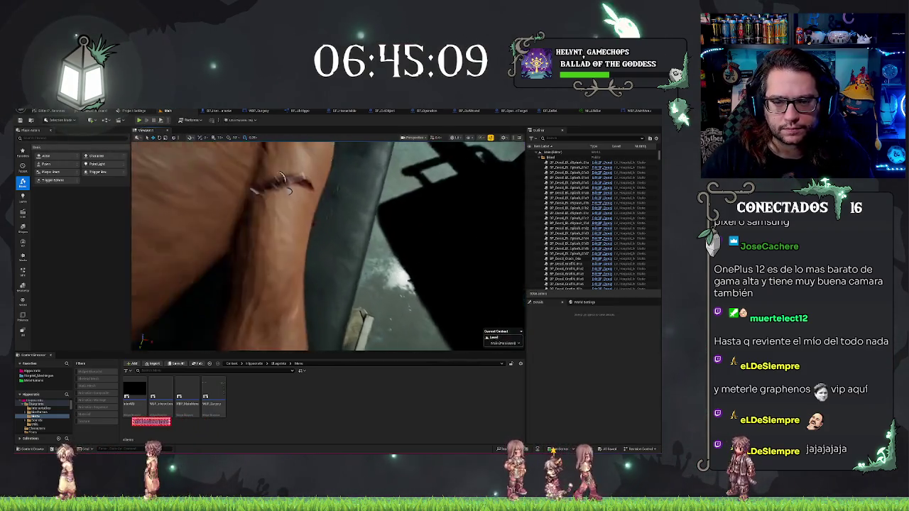
pyautogui.scroll(-5, 326, 245)
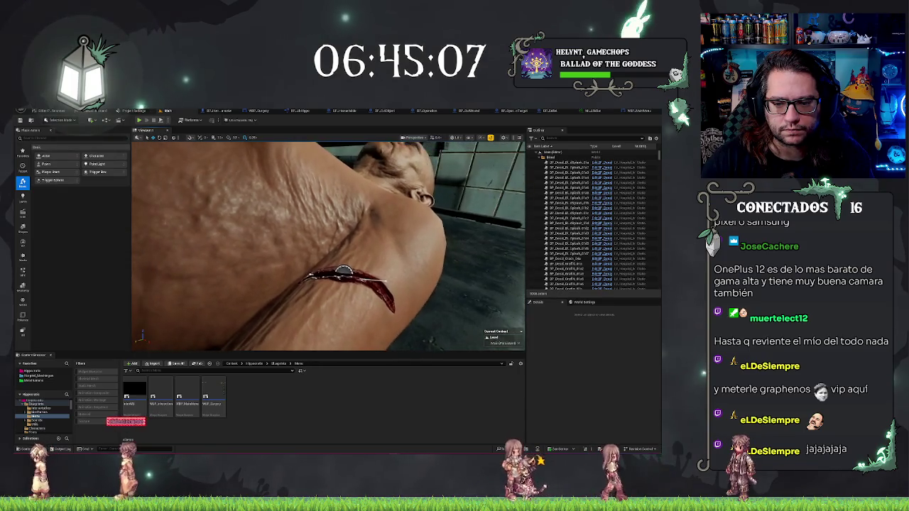
pyautogui.moveTo(326, 245); pyautogui.dragTo(412, 240)
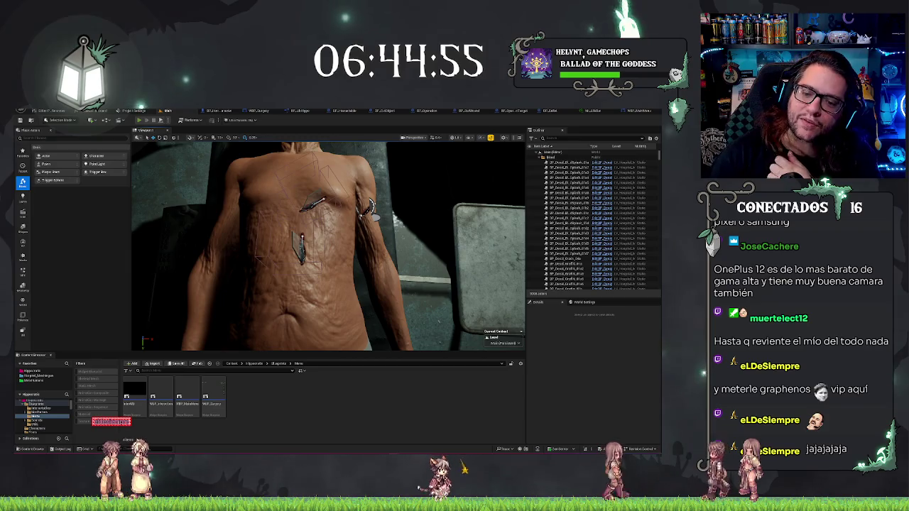
pyautogui.click(139, 120)
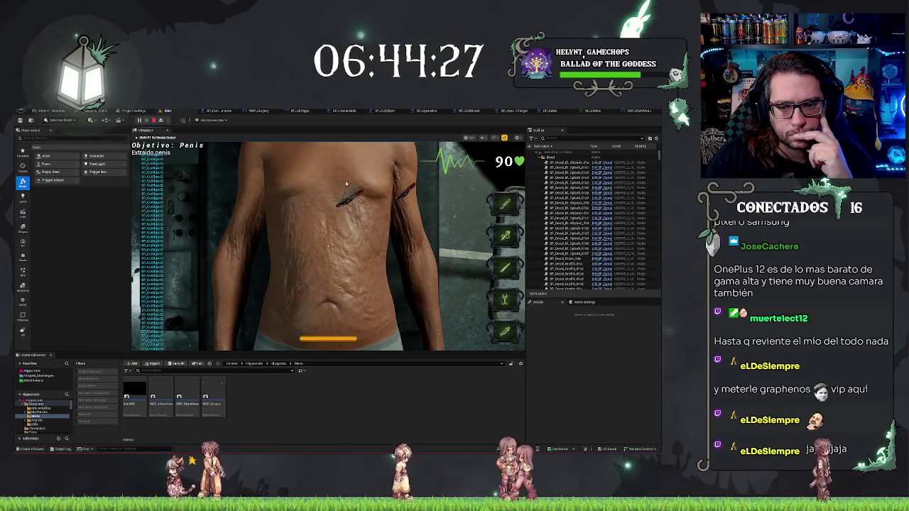
pyautogui.click(359, 186)
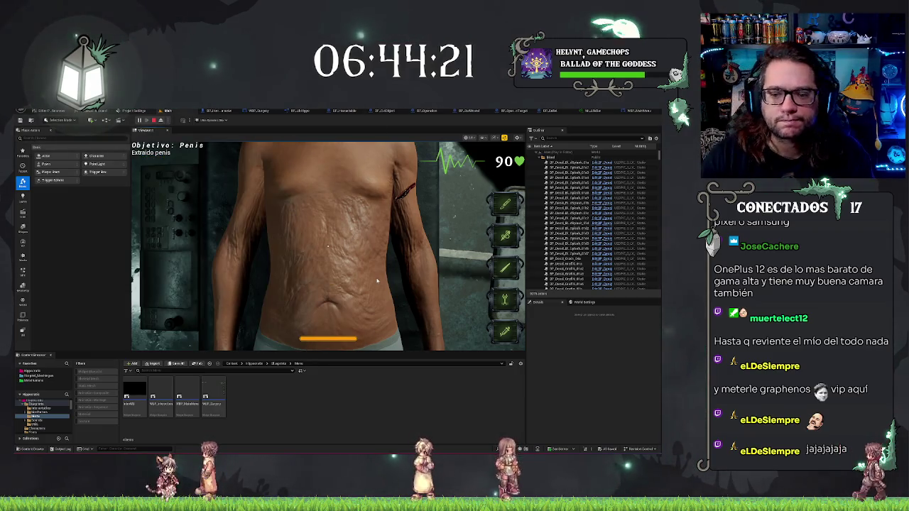
# Stop Play-in-Editor once the chest incision is gone and only the arm wound remains
pyautogui.press('Escape')
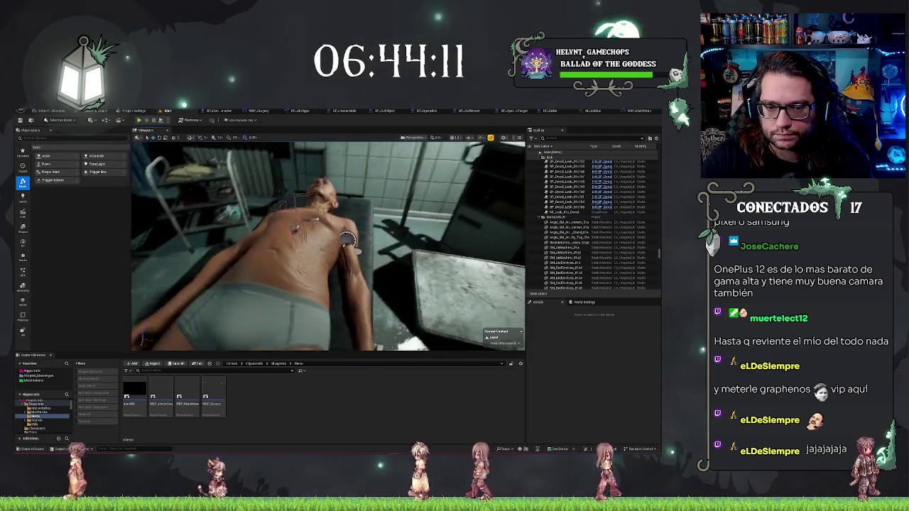
# Select and frame the patient body in the level, then bring up the BP_Operacion Event Graph
pyautogui.click(298, 284)
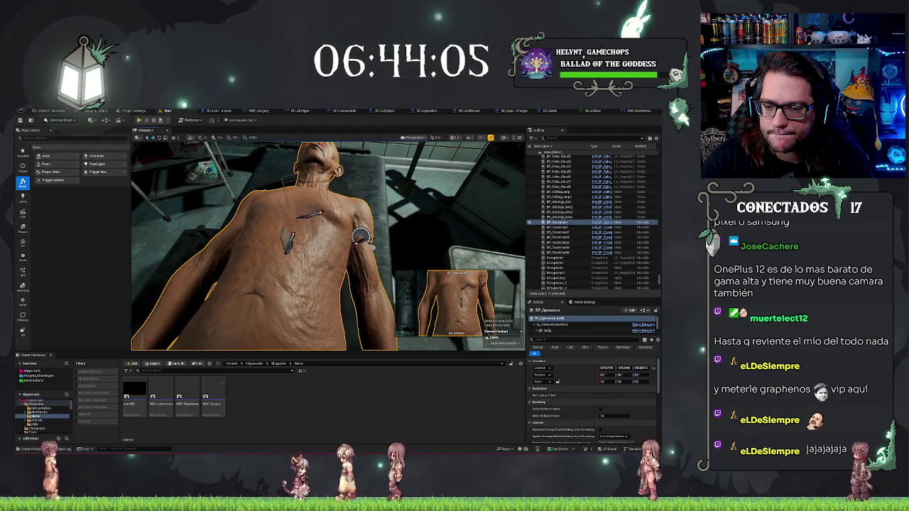
pyautogui.moveTo(340, 233)
pyautogui.mouseDown()
pyautogui.moveTo(326, 240)
pyautogui.moveTo(341, 234)
pyautogui.moveTo(328, 240)
pyautogui.moveTo(340, 234)
pyautogui.moveTo(416, 257)
pyautogui.mouseUp()
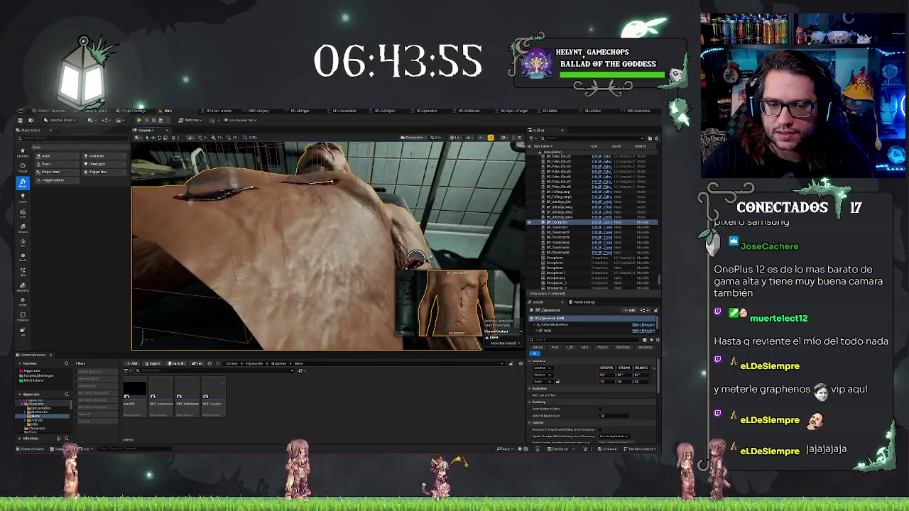
pyautogui.doubleClick(589, 223)
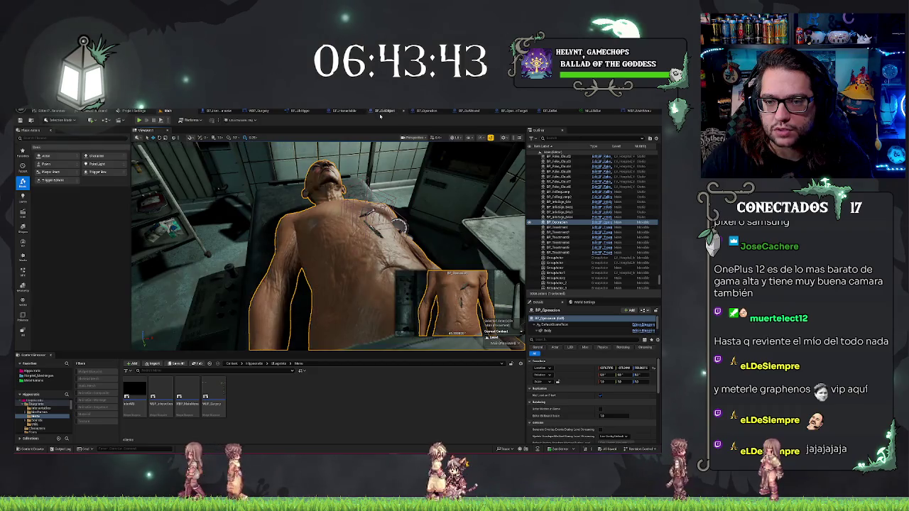
pyautogui.click(415, 112)
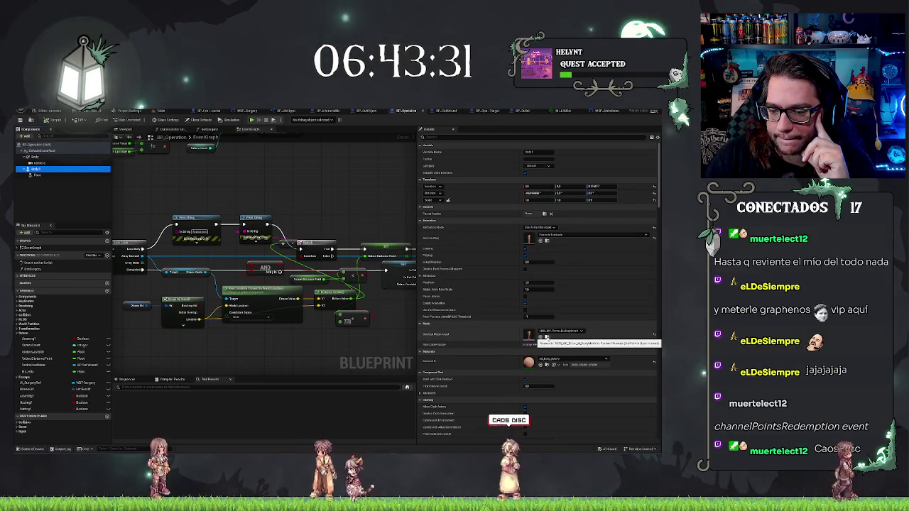
# Locate the patient's headless body skeletal mesh and open it in the Skeletal Mesh Editor
pyautogui.click(547, 337)
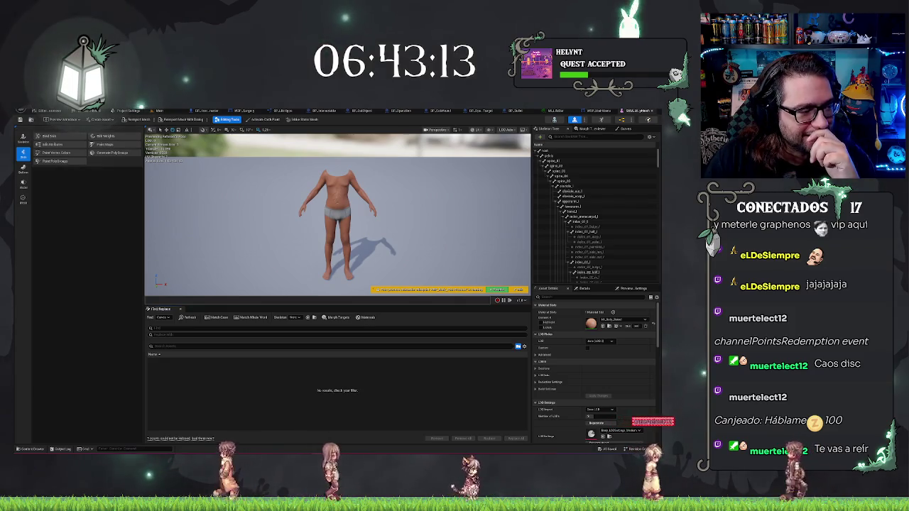
pyautogui.hotkey('alt', 'Tab')
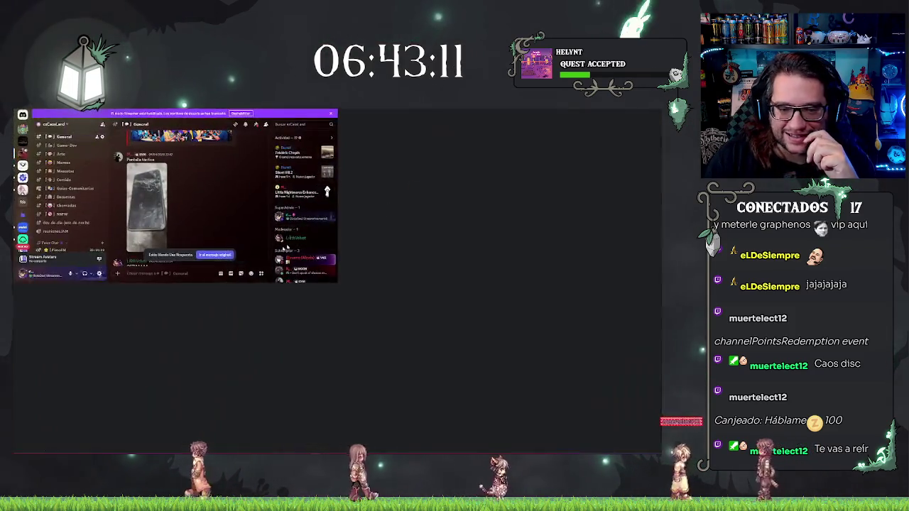
pyautogui.click(159, 220)
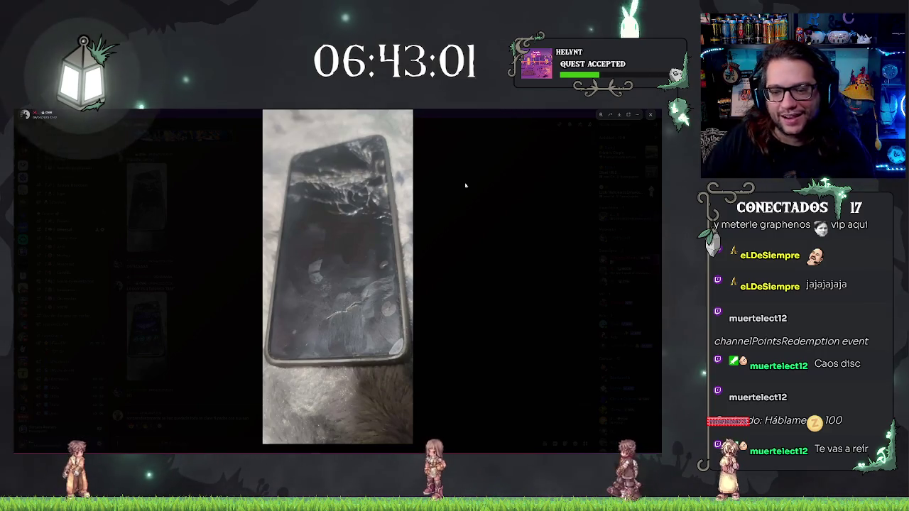
pyautogui.click(212, 290)
pyautogui.click(146, 334)
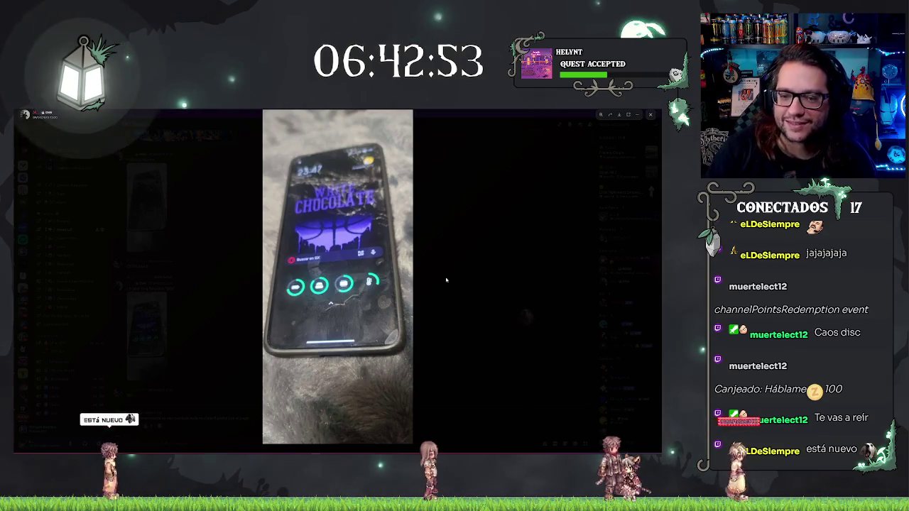
pyautogui.click(447, 249)
pyautogui.click(151, 210)
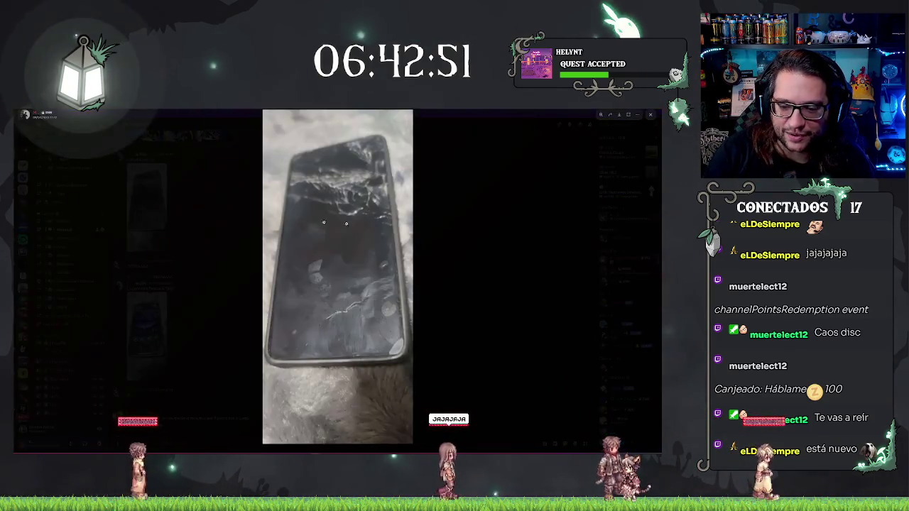
pyautogui.click(341, 277)
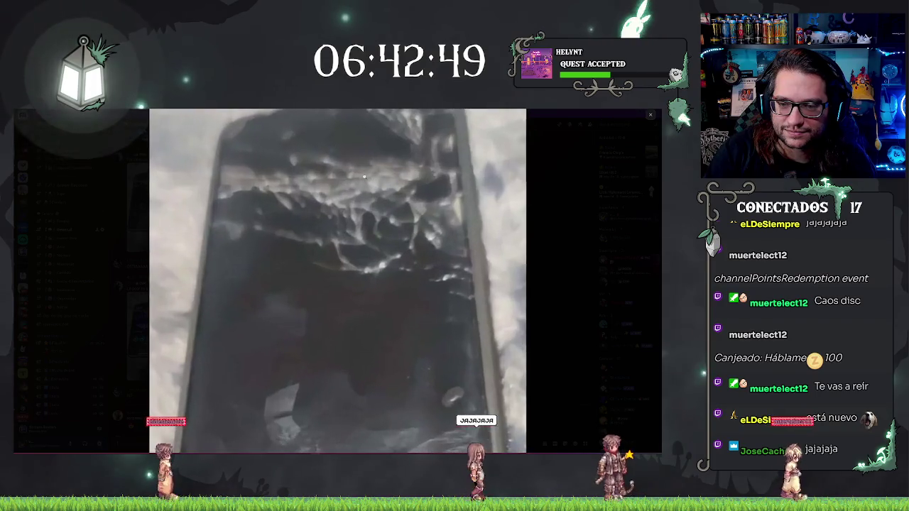
pyautogui.click(460, 292)
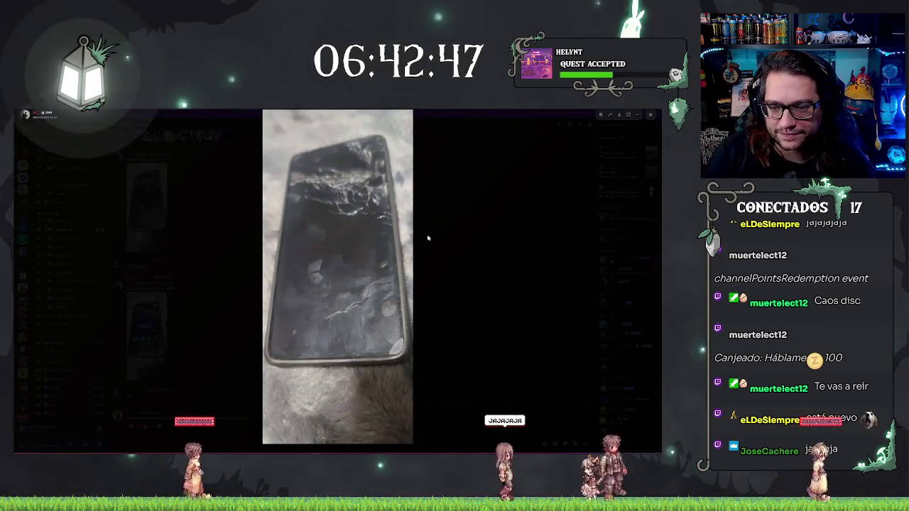
pyautogui.click(347, 189)
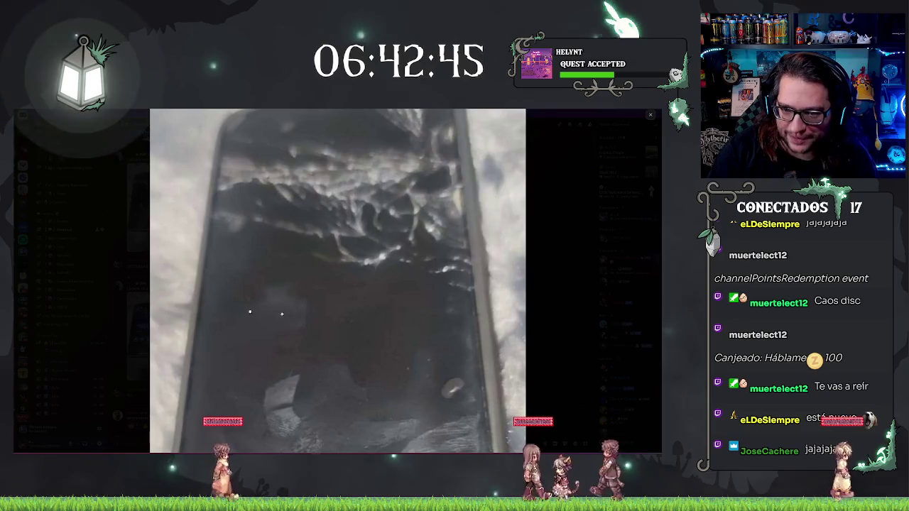
pyautogui.click(387, 261)
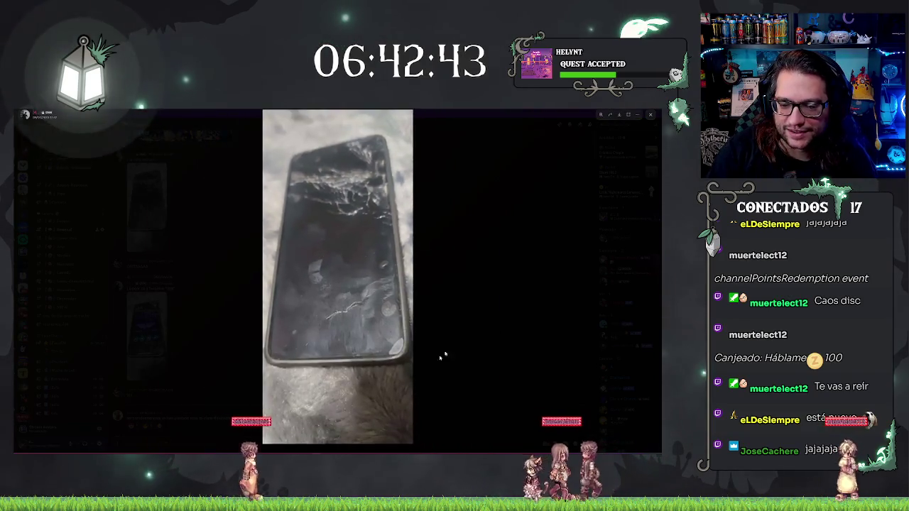
pyautogui.click(454, 349)
pyautogui.scroll(-10, 355, 284)
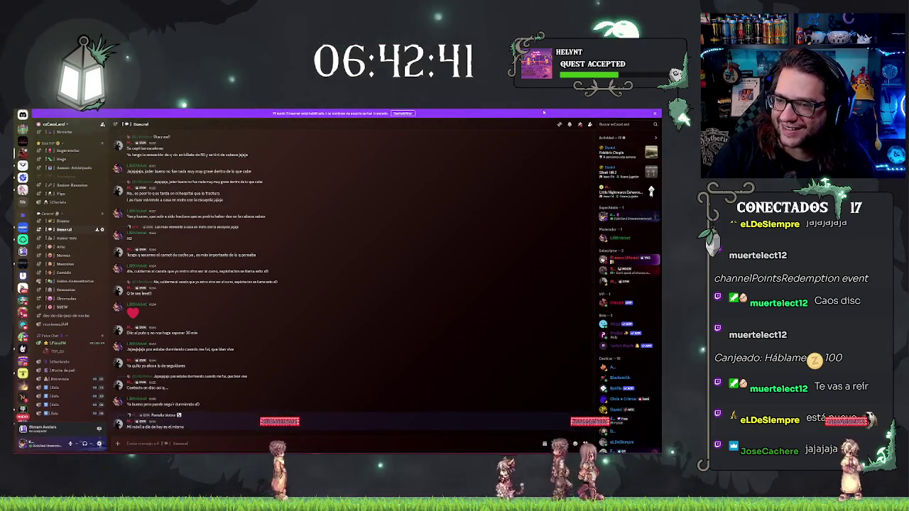
pyautogui.moveTo(330, 114); pyautogui.dragTo(173, 218)
pyautogui.click(321, 211)
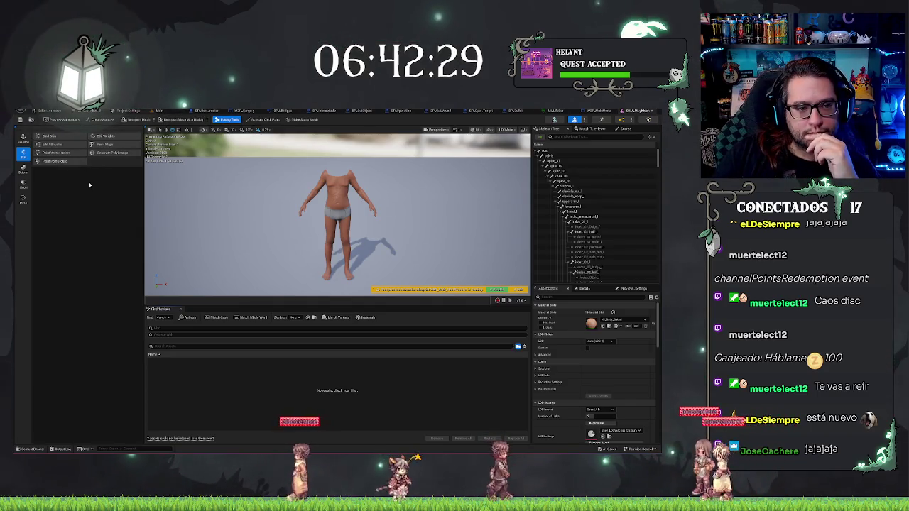
# Switch to the skeleton editing tools and turn on Show > Collision in the mesh viewport
pyautogui.click(23, 202)
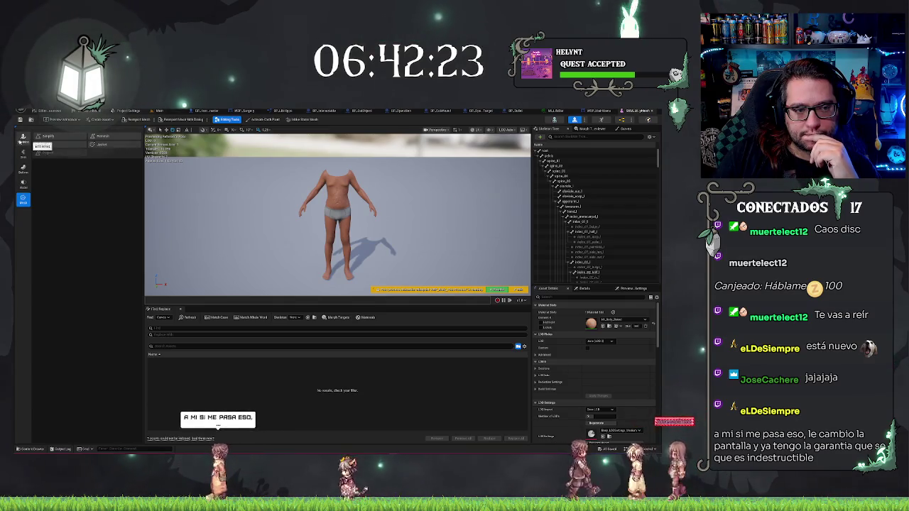
pyautogui.click(22, 139)
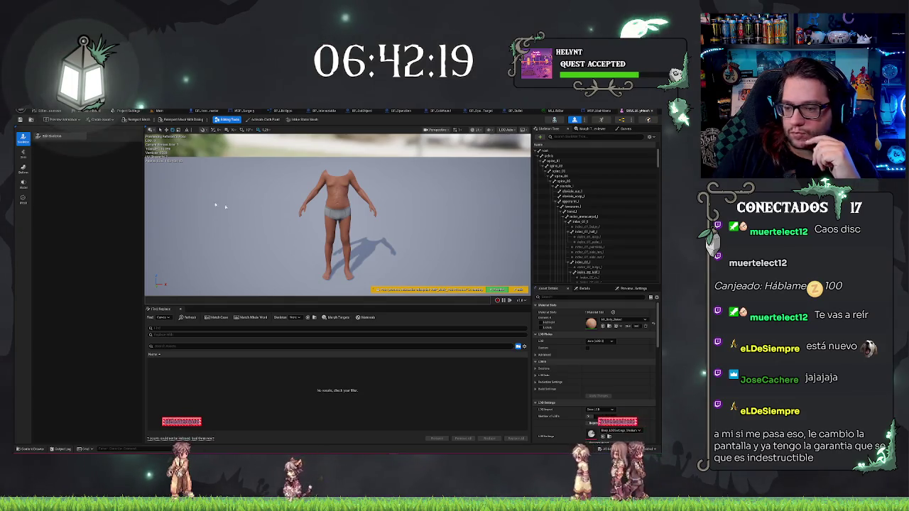
pyautogui.click(490, 131)
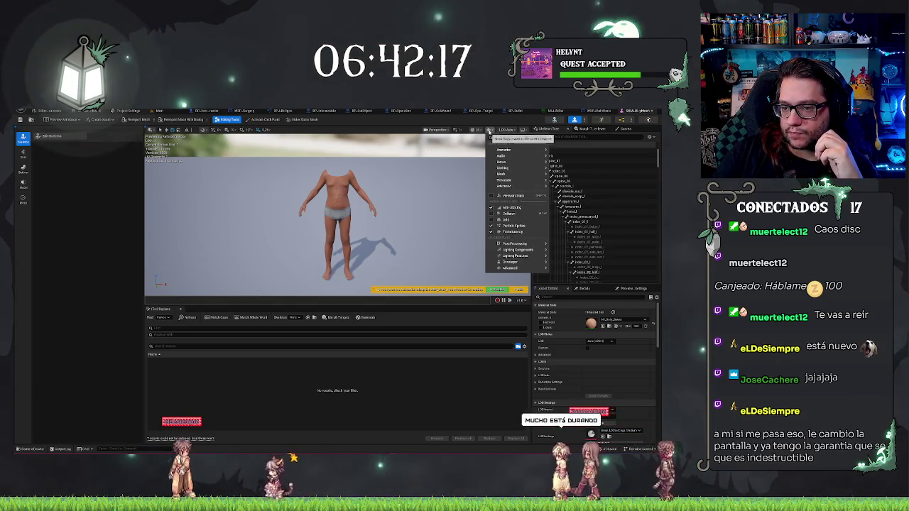
pyautogui.click(521, 215)
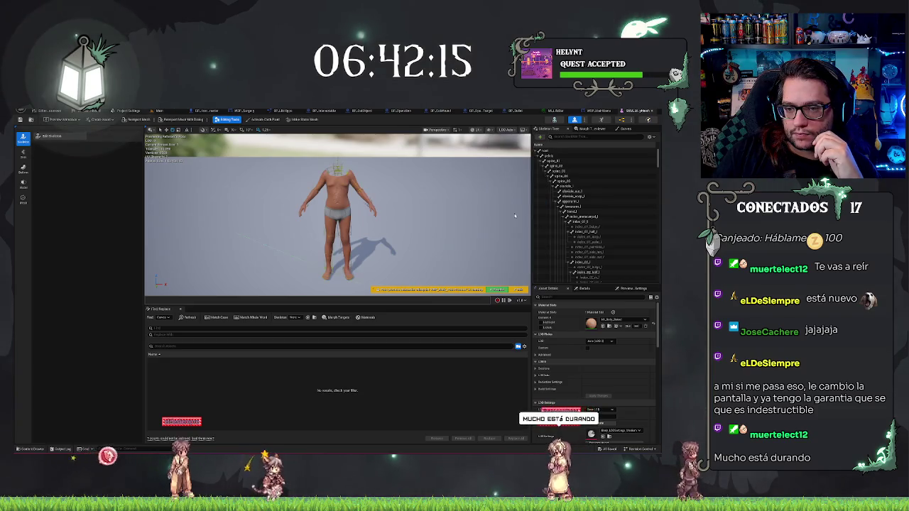
pyautogui.click(489, 131)
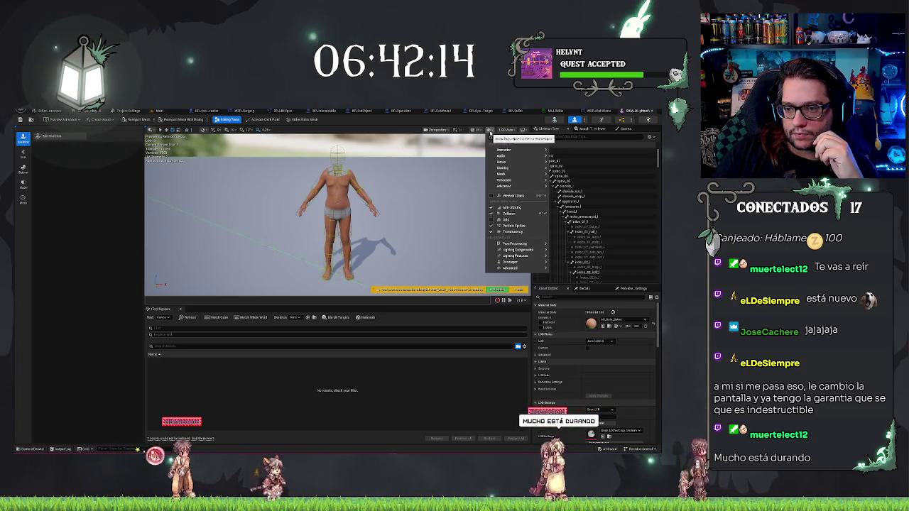
pyautogui.click(447, 220)
# Orbit around the torso to inspect its collision shapes, then return to the Main level editor
pyautogui.scroll(-5, 447, 220)
pyautogui.moveTo(446, 220)
pyautogui.mouseDown()
pyautogui.moveTo(384, 206)
pyautogui.moveTo(355, 213)
pyautogui.mouseUp()
pyautogui.scroll(5, 337, 213)
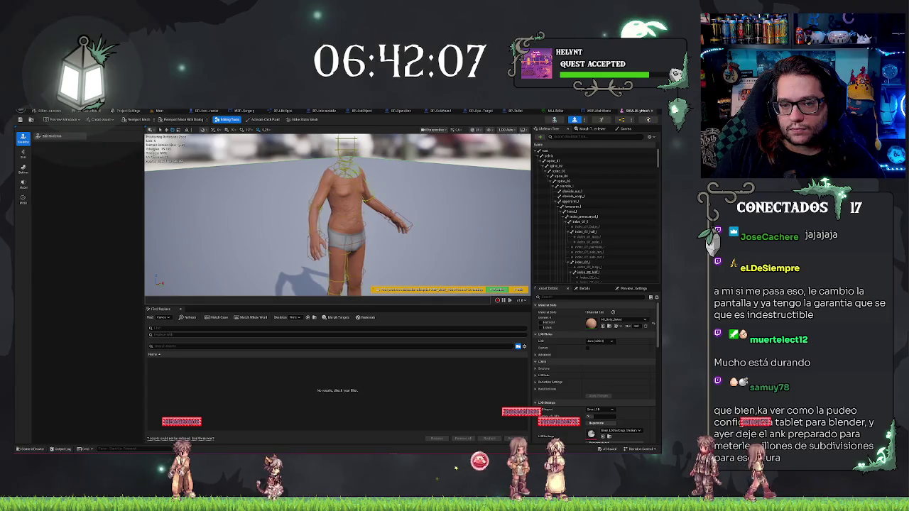
pyautogui.scroll(6, 450, 193)
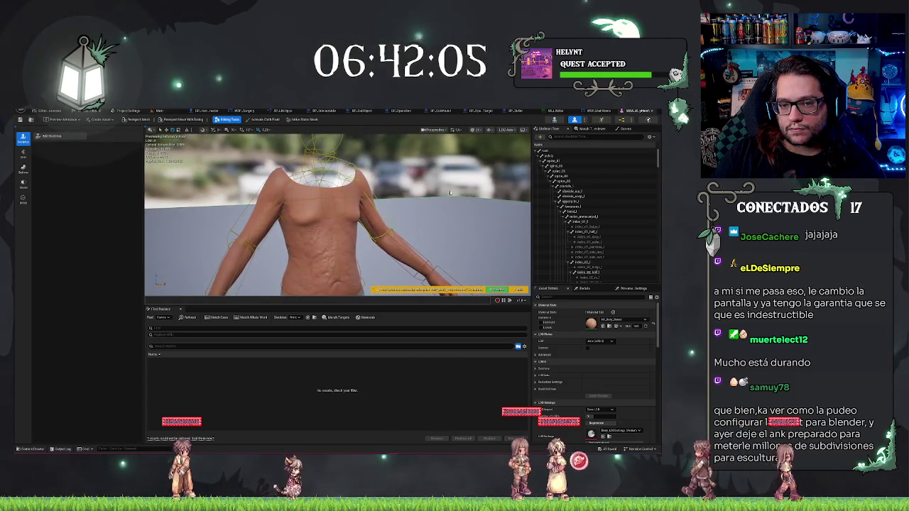
pyautogui.moveTo(450, 193)
pyautogui.mouseDown()
pyautogui.moveTo(299, 213)
pyautogui.moveTo(334, 213)
pyautogui.mouseUp()
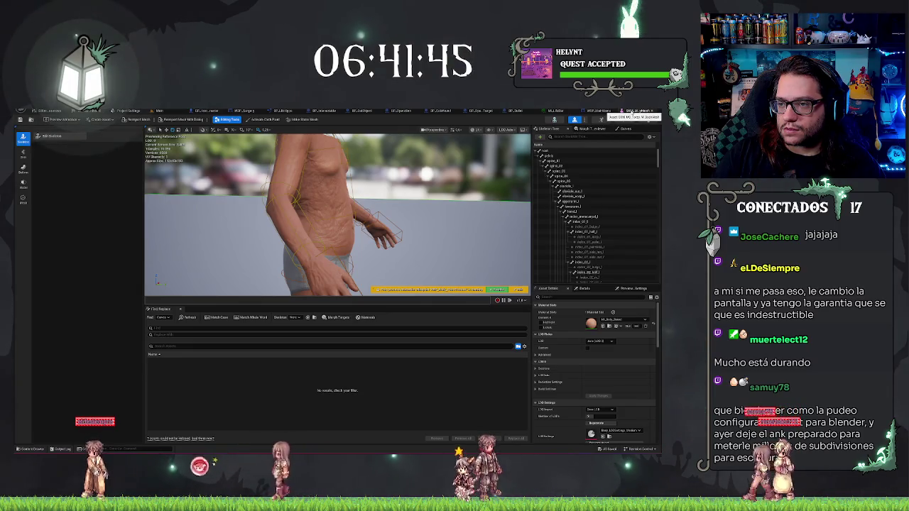
pyautogui.click(199, 111)
pyautogui.click(169, 112)
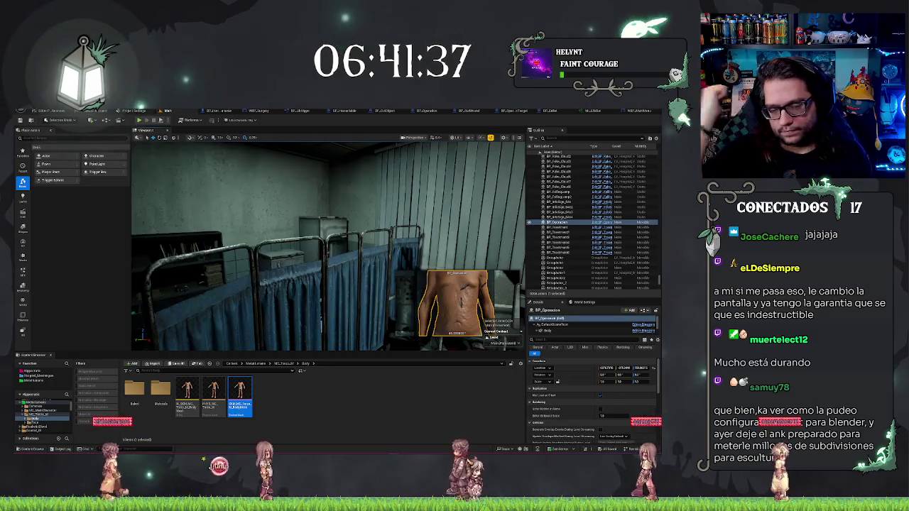
# Fly the view to the patient on the operating table and dismiss the body's context menu
pyautogui.click(329, 407)
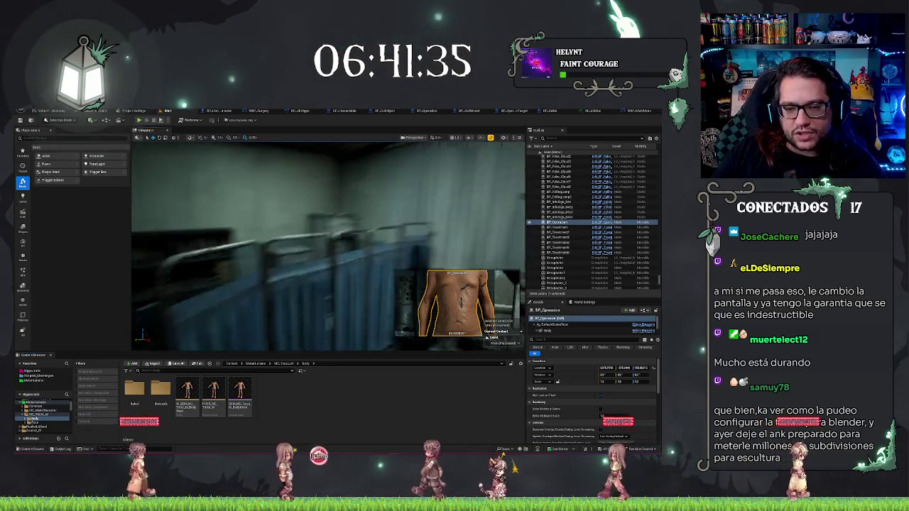
pyautogui.moveTo(260, 242); pyautogui.dragTo(260, 241)
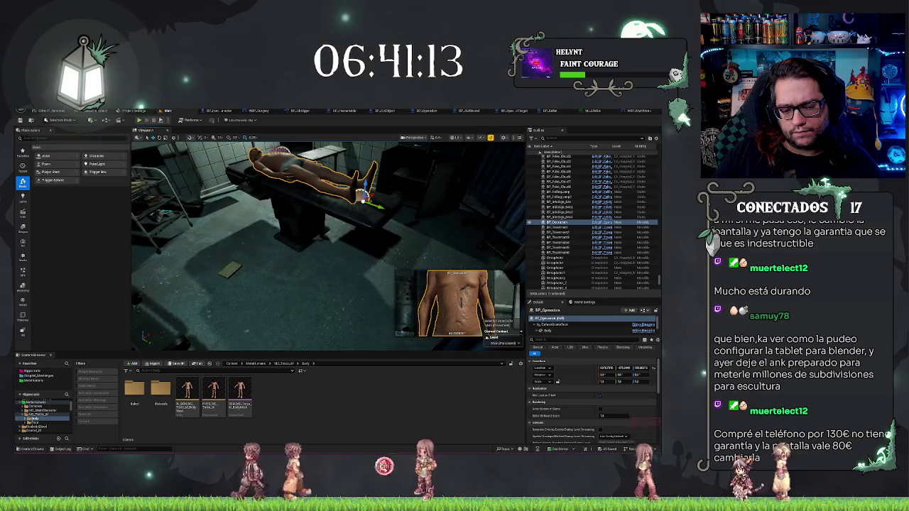
pyautogui.press('a')
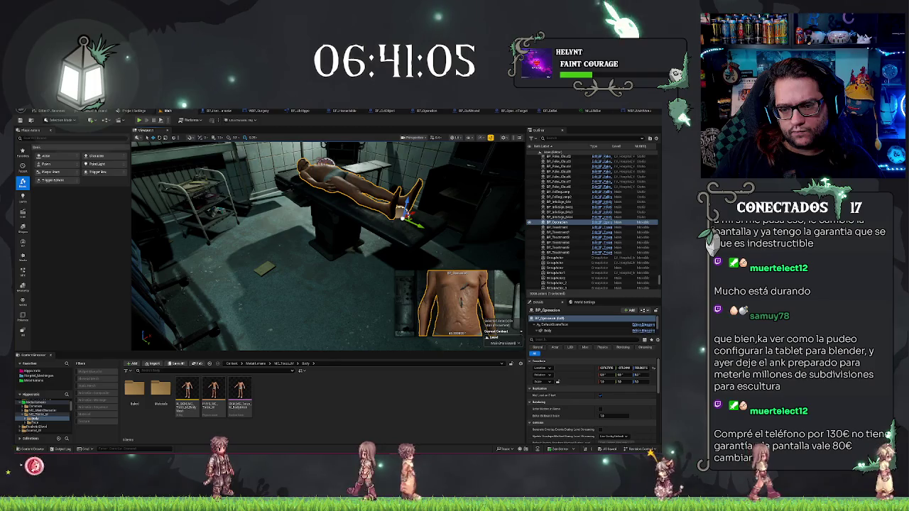
pyautogui.rightClick(348, 189)
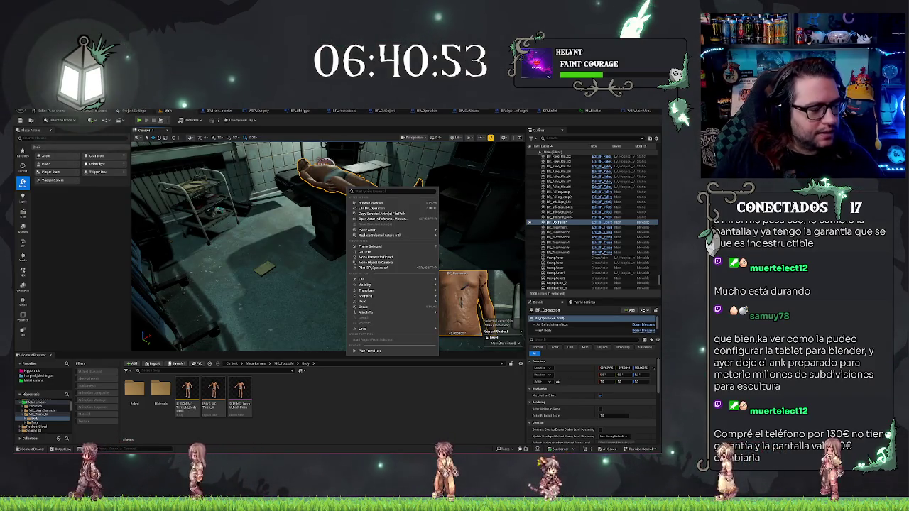
pyautogui.press('Escape')
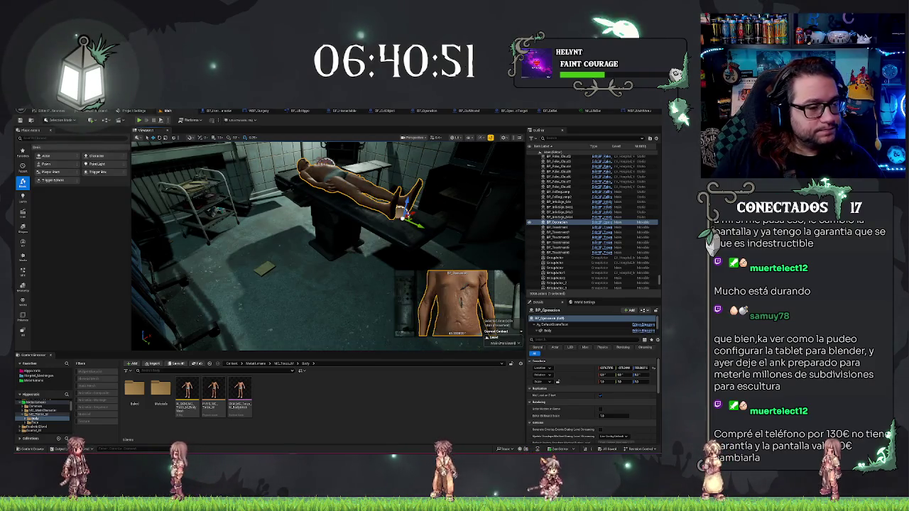
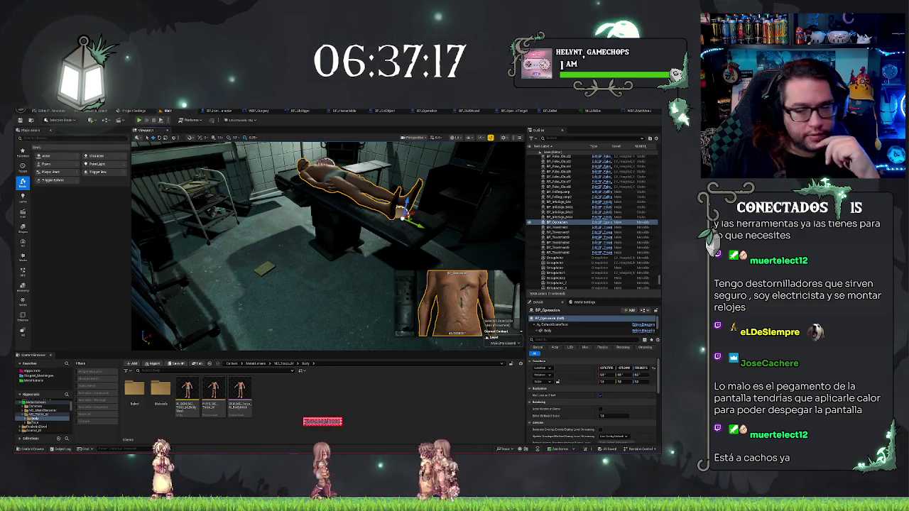
# Browse the Content Browser from NIC_Torso into its Face folder
pyautogui.moveTo(327, 241)
pyautogui.mouseDown()
pyautogui.moveTo(284, 245)
pyautogui.moveTo(251, 342)
pyautogui.mouseUp()
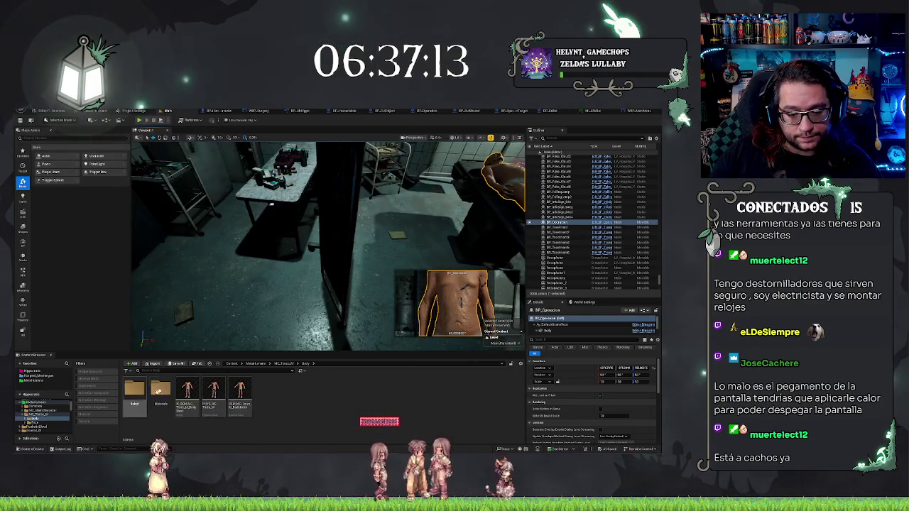
pyautogui.doubleClick(138, 387)
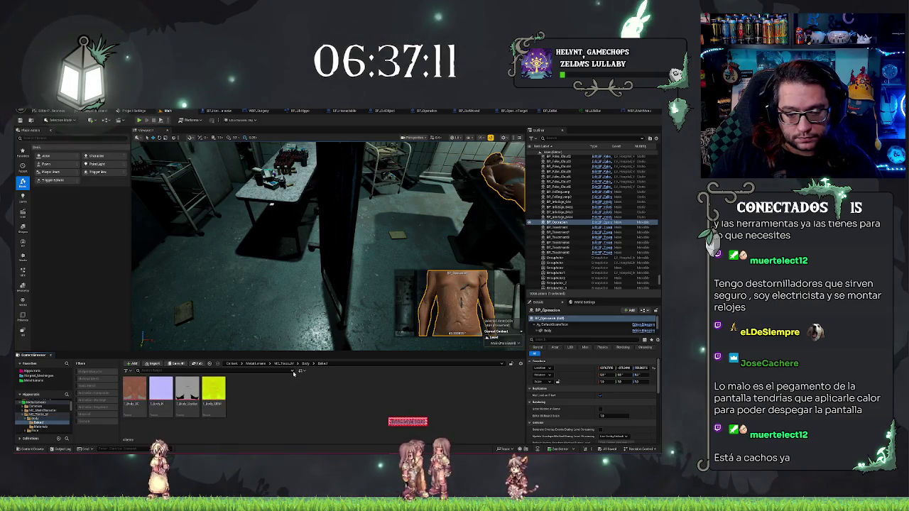
pyautogui.click(285, 364)
pyautogui.doubleClick(157, 400)
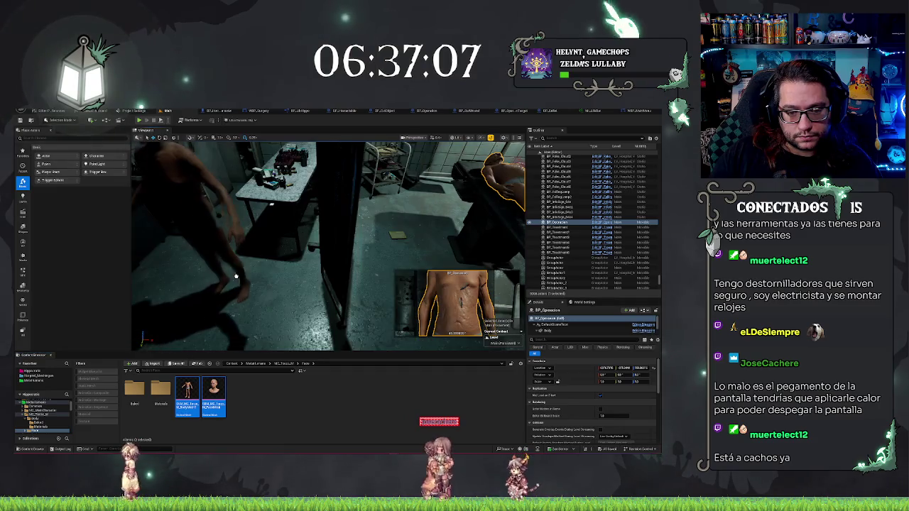
# Select the SM_MC_Torso mesh, frame it, and add the head mesh to the selection
pyautogui.click(199, 227)
pyautogui.press('f')
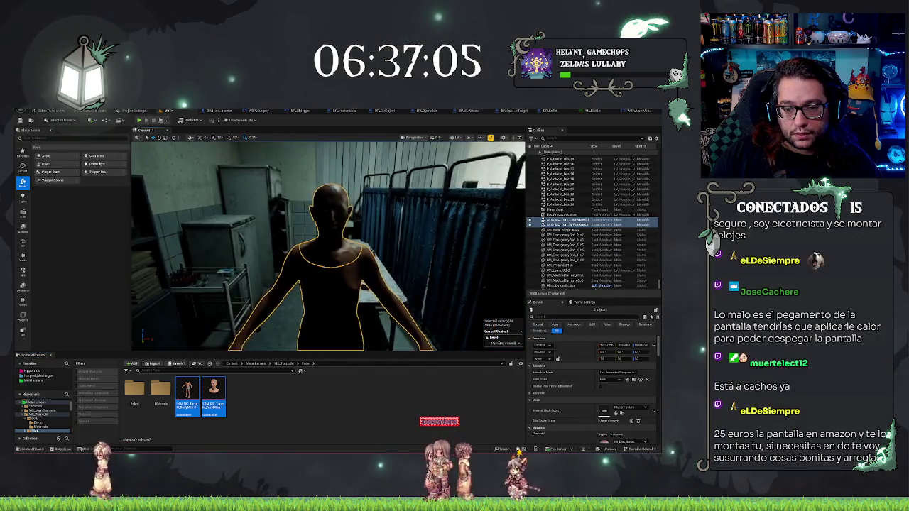
pyautogui.scroll(5, 328, 245)
pyautogui.scroll(-5, 328, 245)
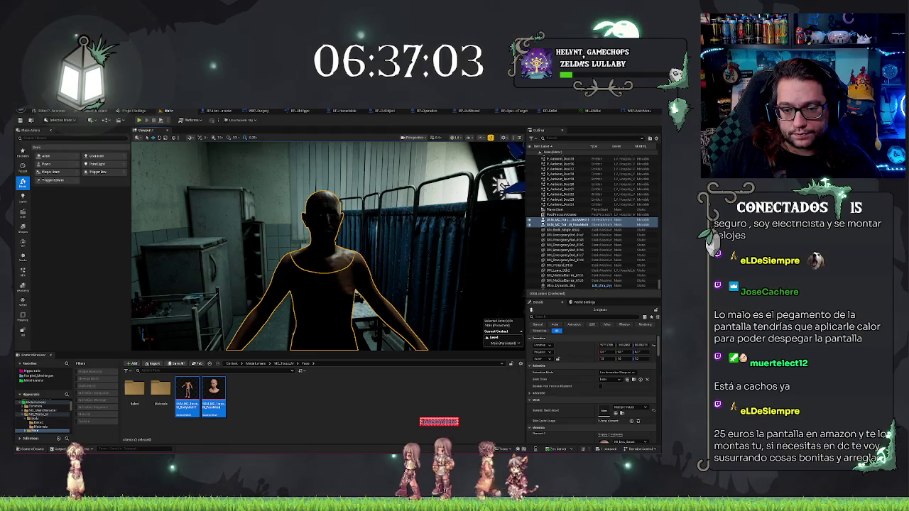
pyautogui.click(575, 220)
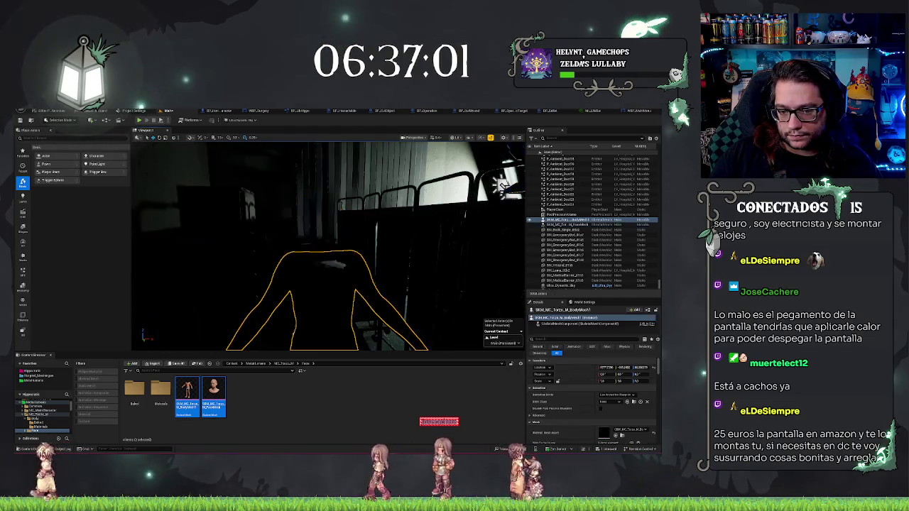
pyautogui.moveTo(327, 248); pyautogui.dragTo(440, 249)
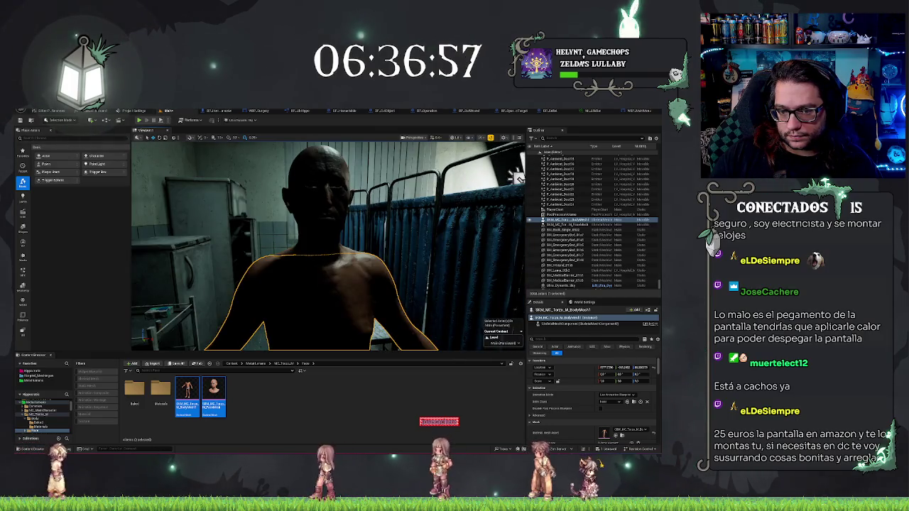
pyautogui.keyDown('ctrl'); pyautogui.click(568, 225); pyautogui.keyUp('ctrl')
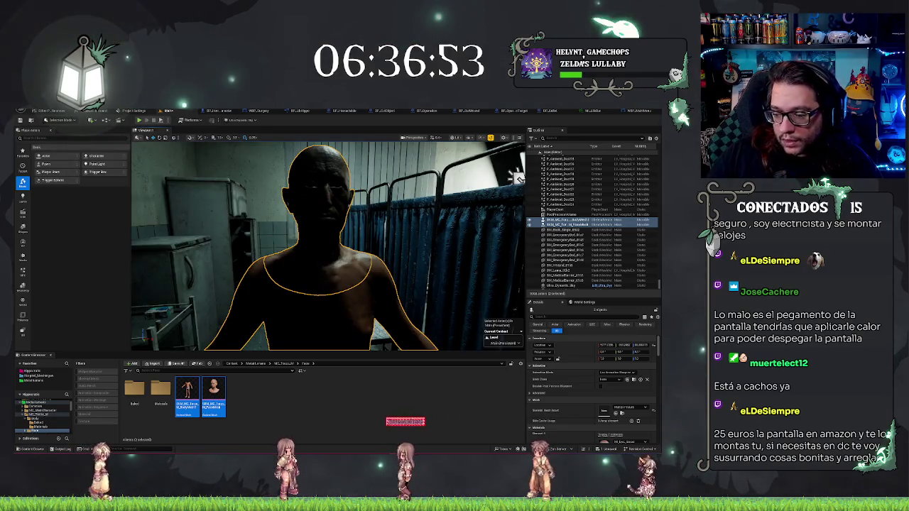
pyautogui.scroll(-1, 518, 176)
pyautogui.moveTo(518, 176)
pyautogui.mouseDown()
pyautogui.moveTo(482, 167)
pyautogui.moveTo(518, 158)
pyautogui.moveTo(511, 160)
pyautogui.mouseUp()
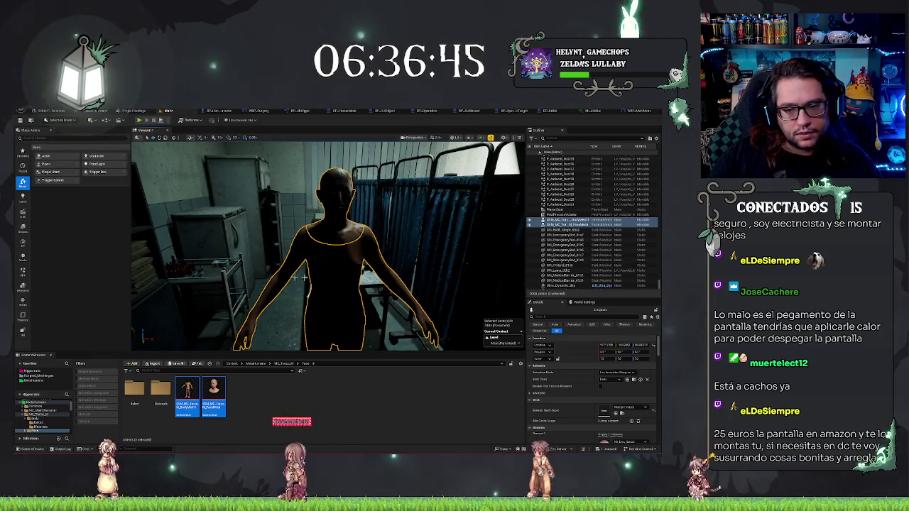
# Switch the editor from Selection Mode to Modeling Mode and browse its tool categories
pyautogui.rightClick(325, 269)
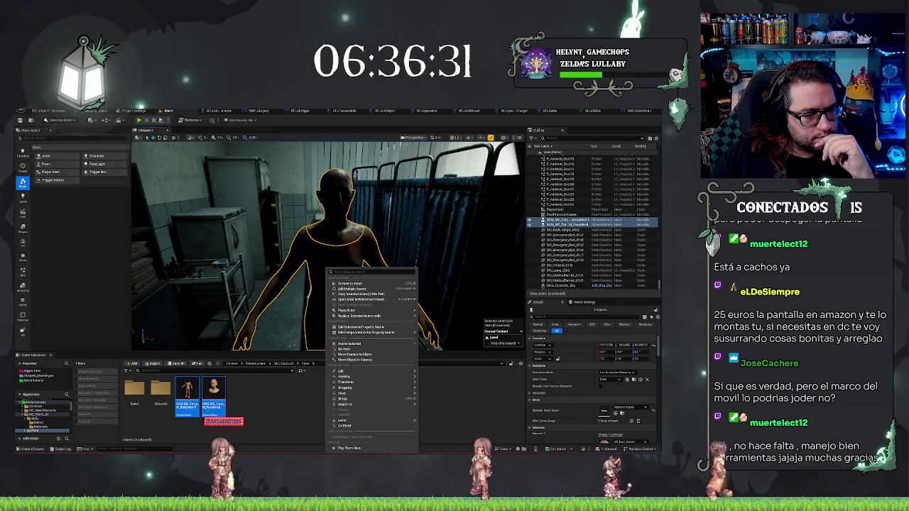
pyautogui.click(66, 120)
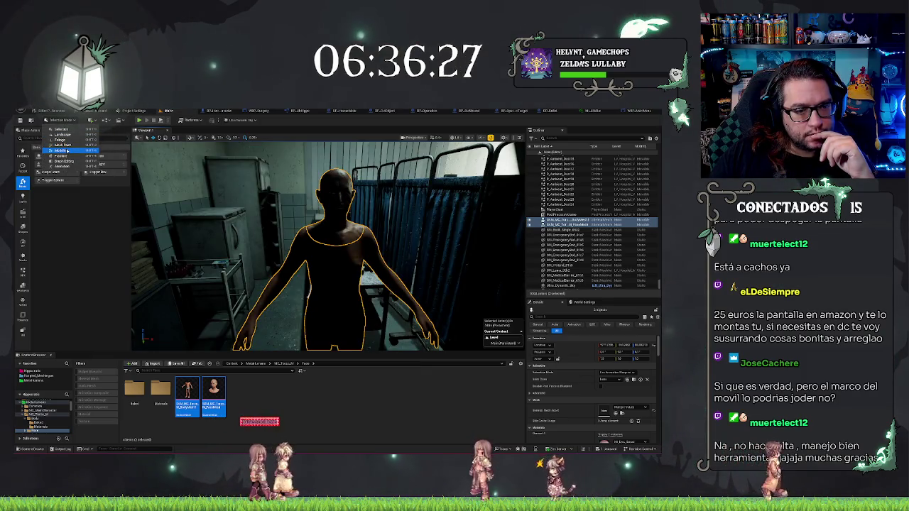
pyautogui.click(62, 151)
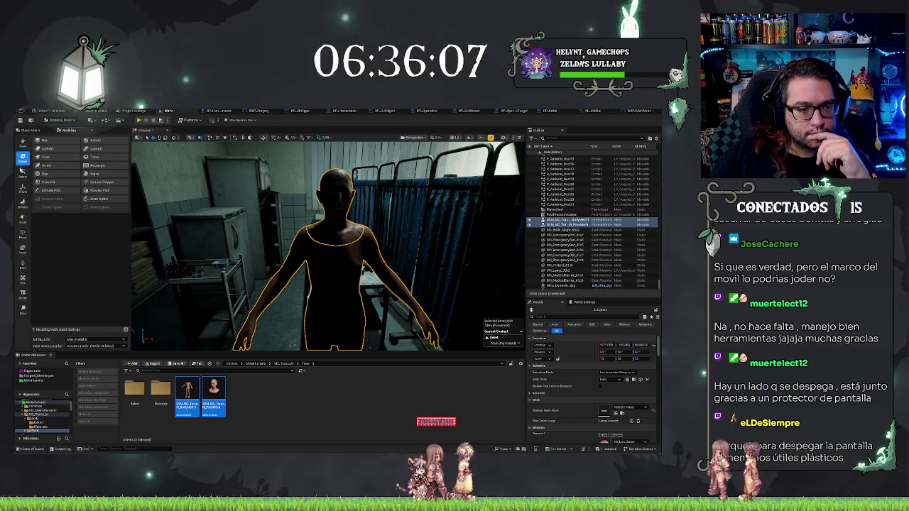
pyautogui.click(23, 172)
# Choose the Transform category in the Modeling Mode tool palette
pyautogui.click(22, 189)
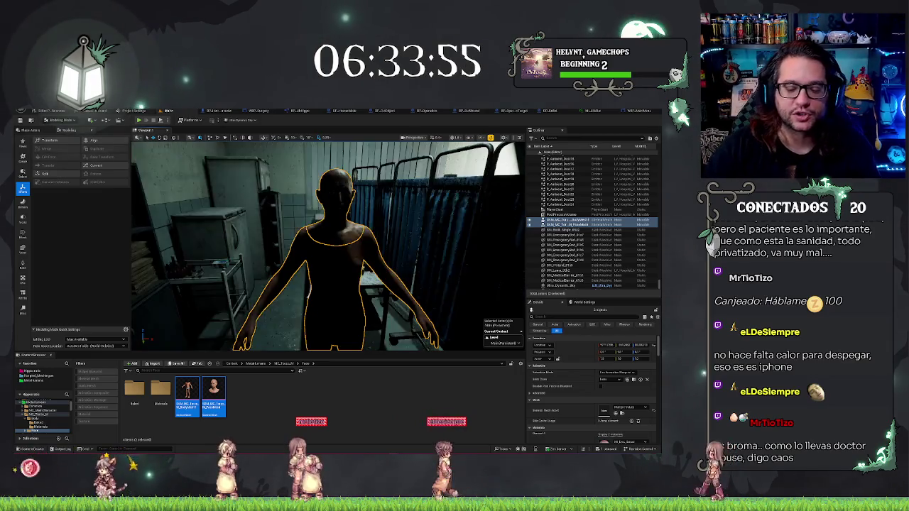
# Use the selected torso and head's right-click menu to bring up Merge Actors
pyautogui.rightClick(209, 394)
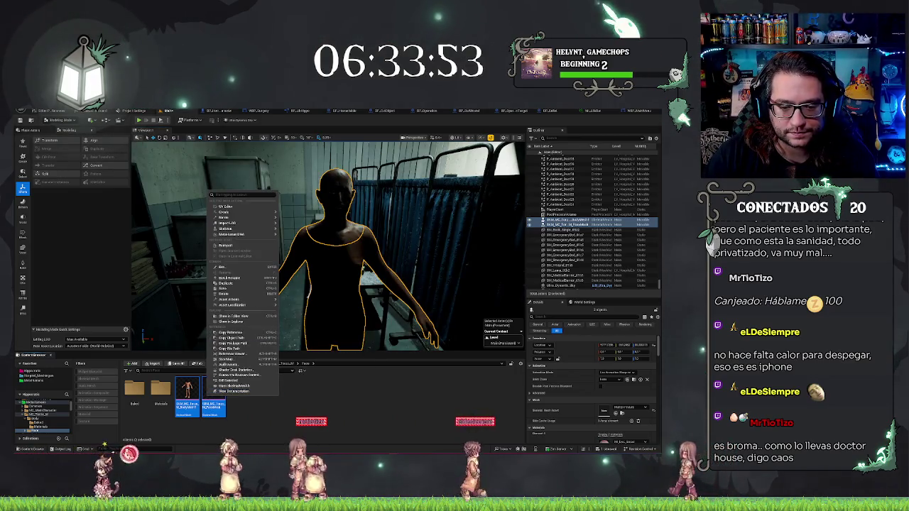
pyautogui.moveTo(266, 301)
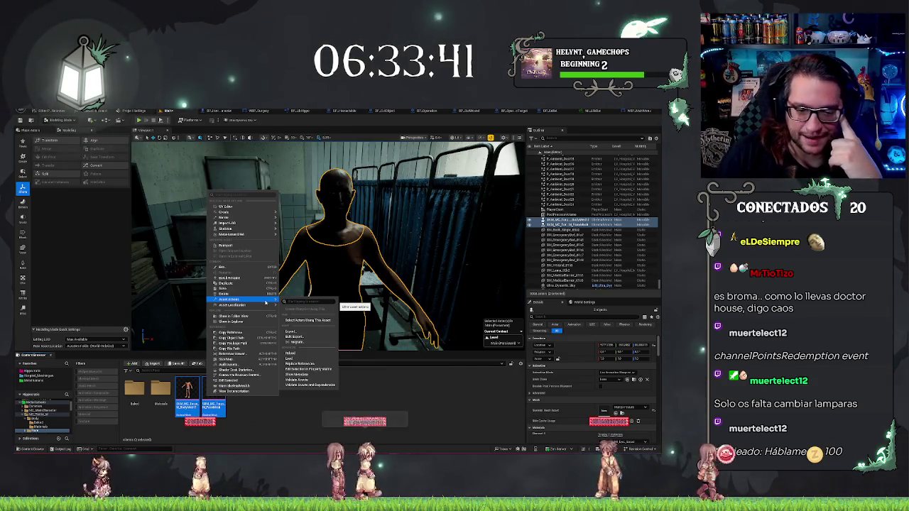
pyautogui.moveTo(256, 229)
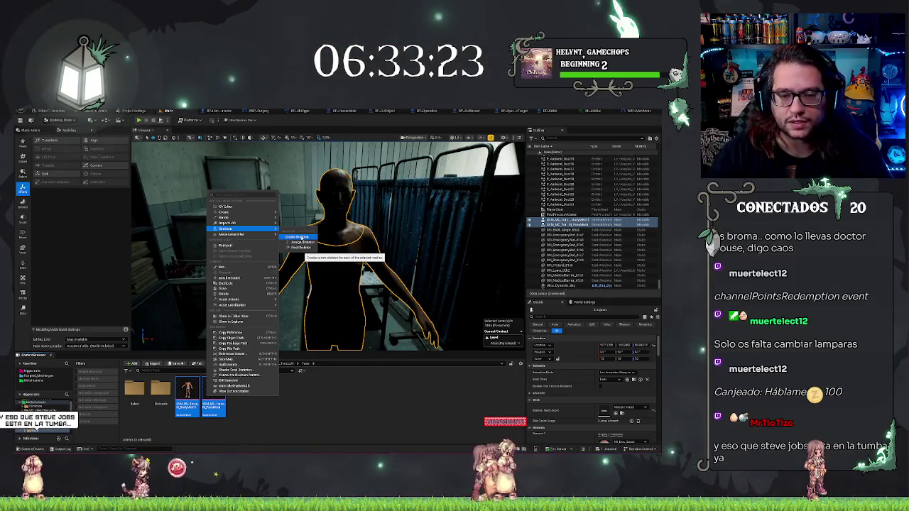
pyautogui.click(417, 409)
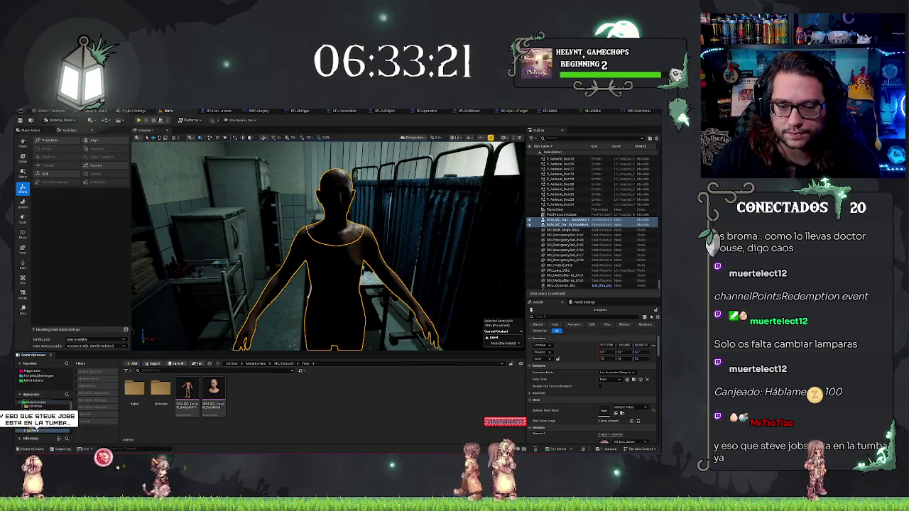
pyautogui.rightClick(348, 267)
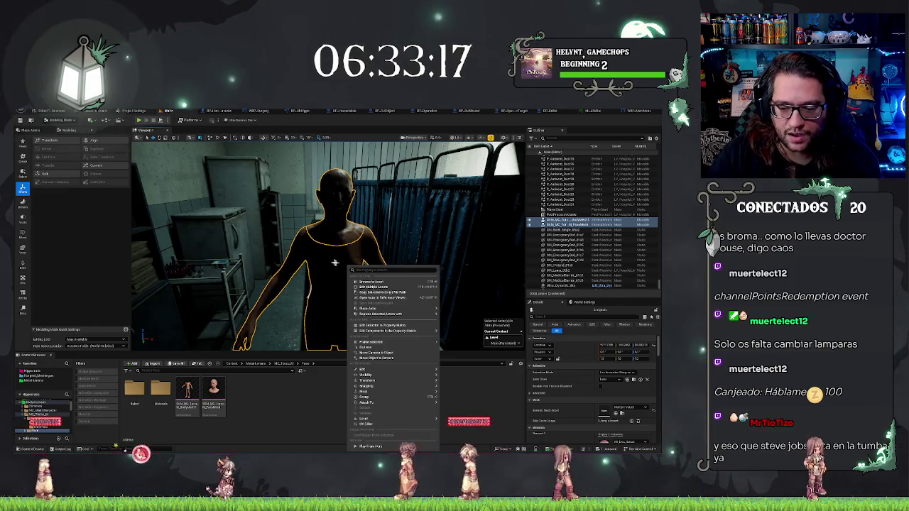
pyautogui.press('Escape')
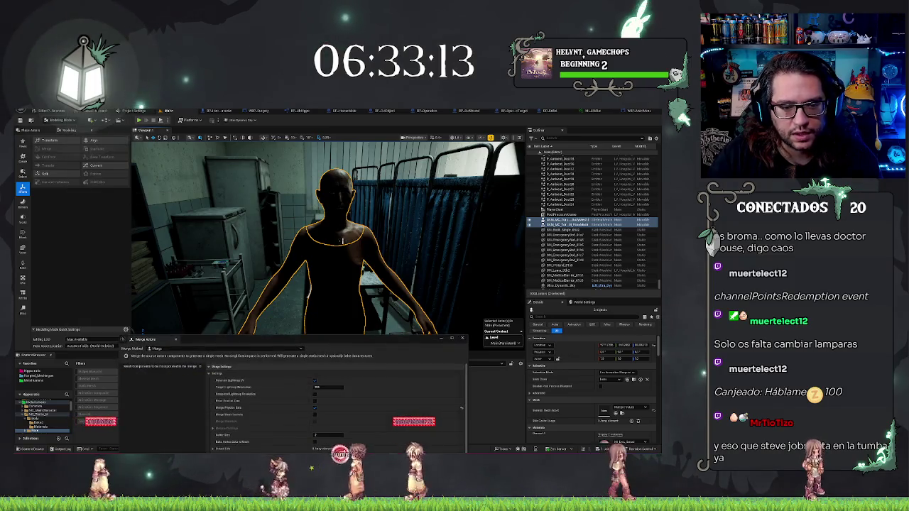
# Move the Merge Actors window up, then dismiss it while staying in Modeling Mode
pyautogui.moveTo(291, 342); pyautogui.dragTo(306, 231)
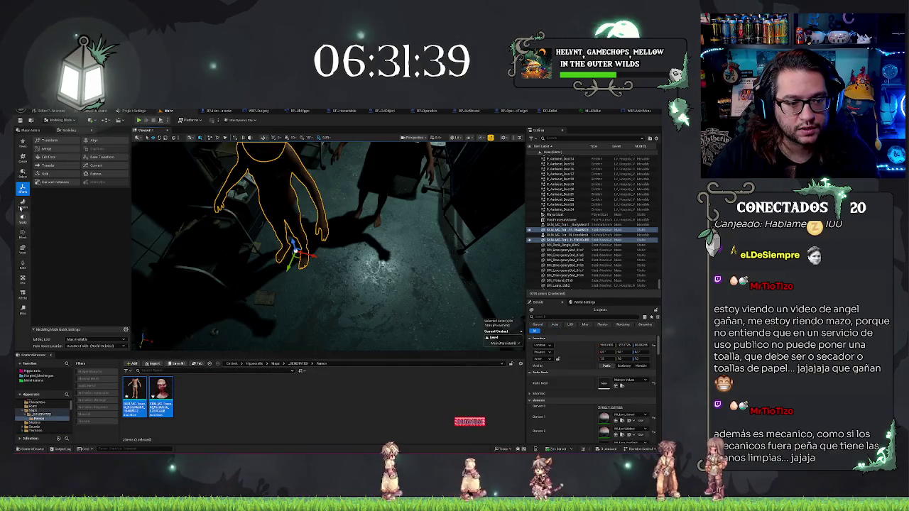
pyautogui.click(48, 121)
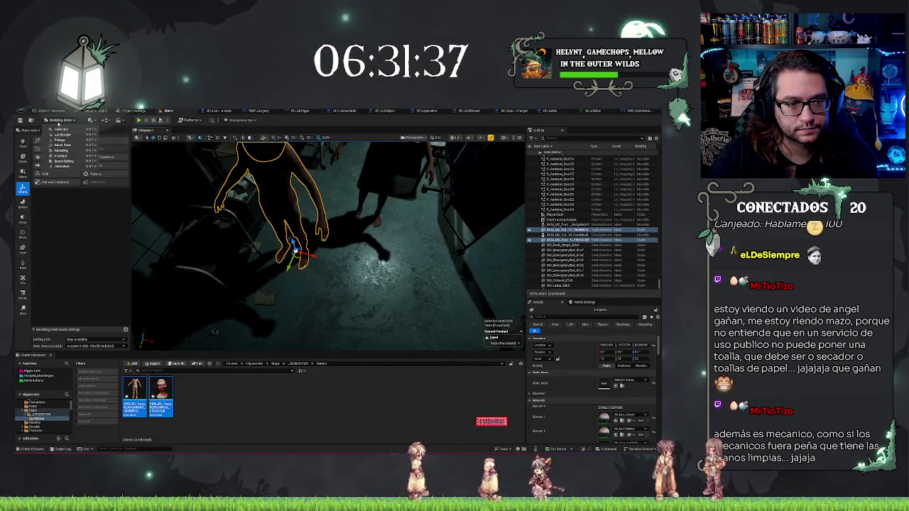
pyautogui.click(424, 271)
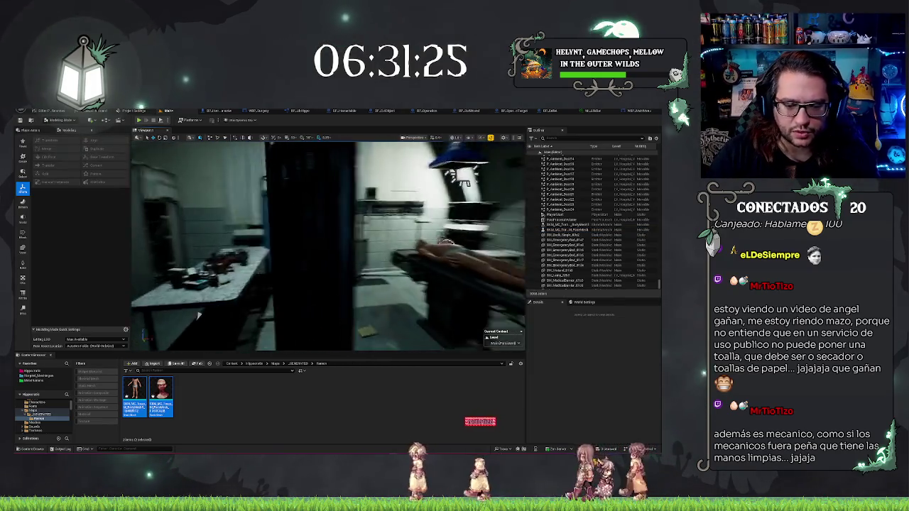
# Convert the selected character mesh into new static mesh assets twice, accepting each conversion
pyautogui.click(281, 202)
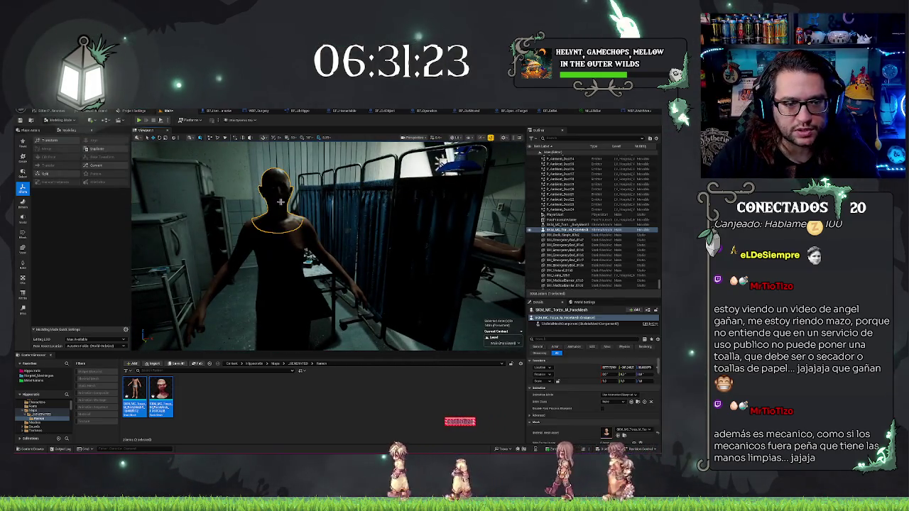
pyautogui.click(104, 165)
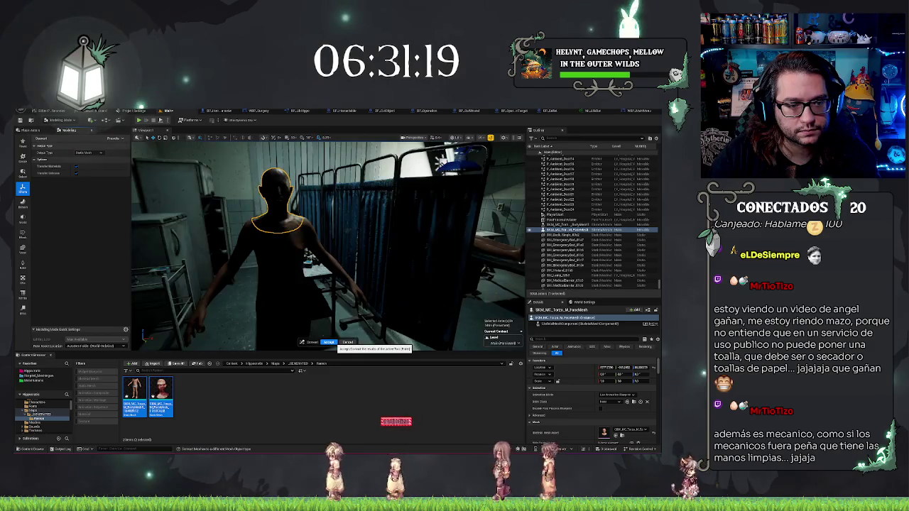
pyautogui.click(329, 342)
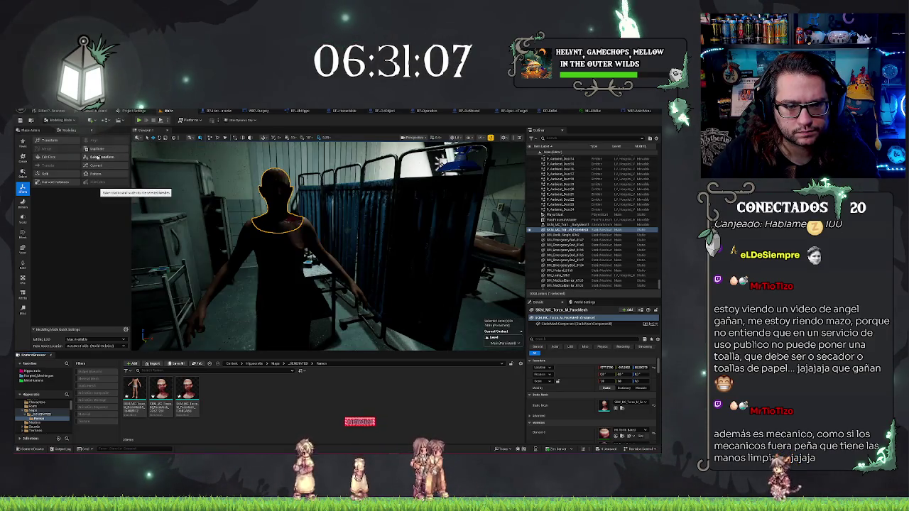
pyautogui.click(97, 166)
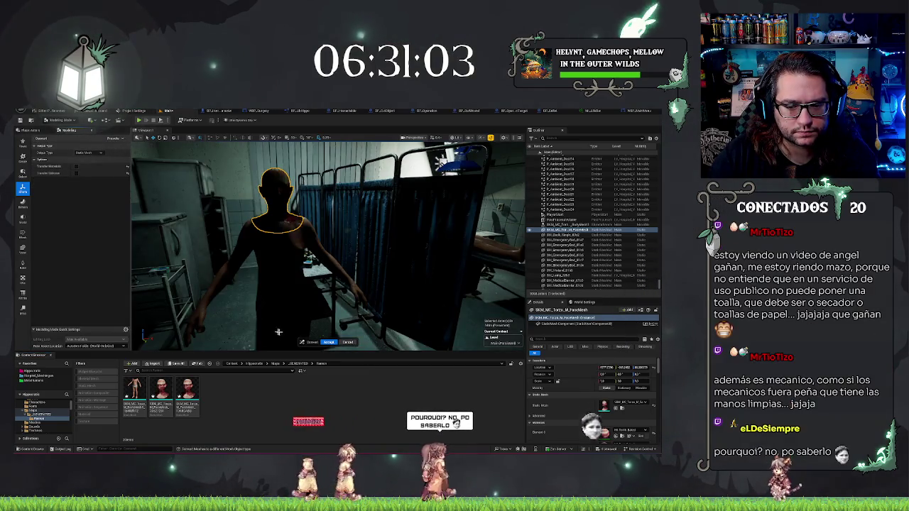
pyautogui.click(328, 342)
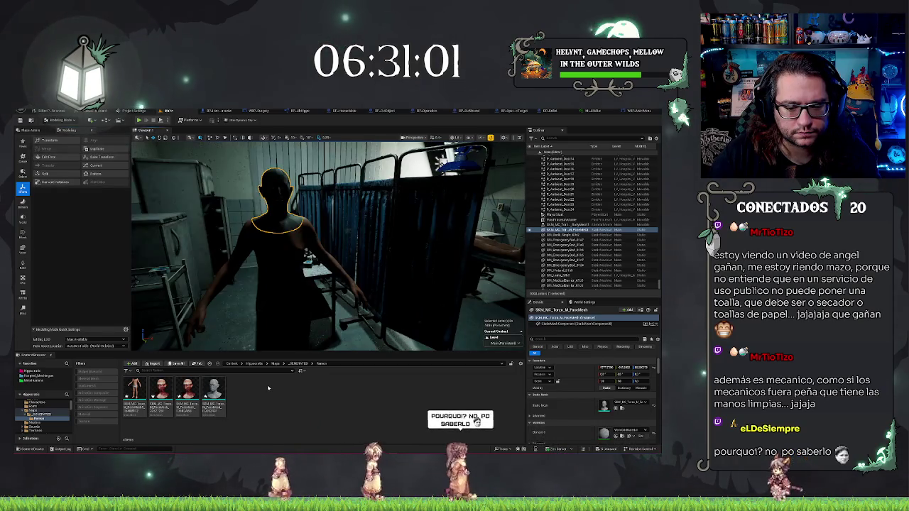
pyautogui.moveTo(207, 387)
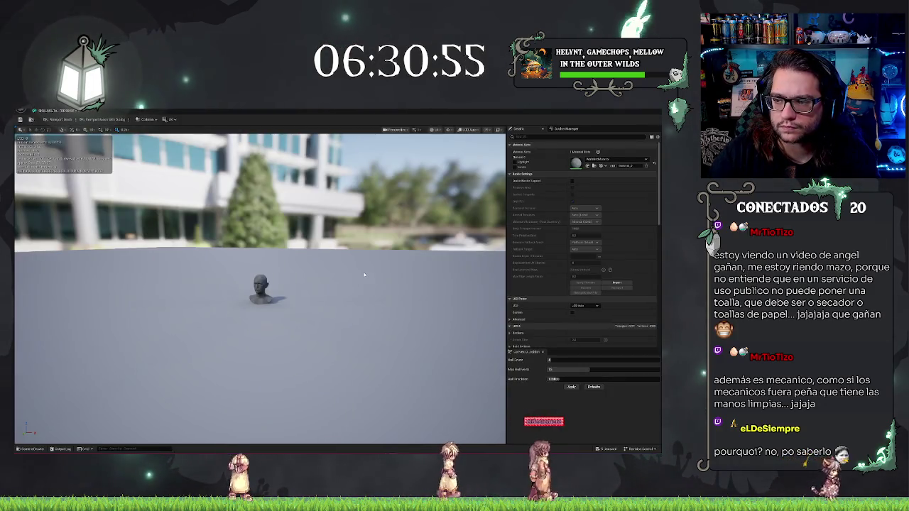
pyautogui.scroll(6, 359, 273)
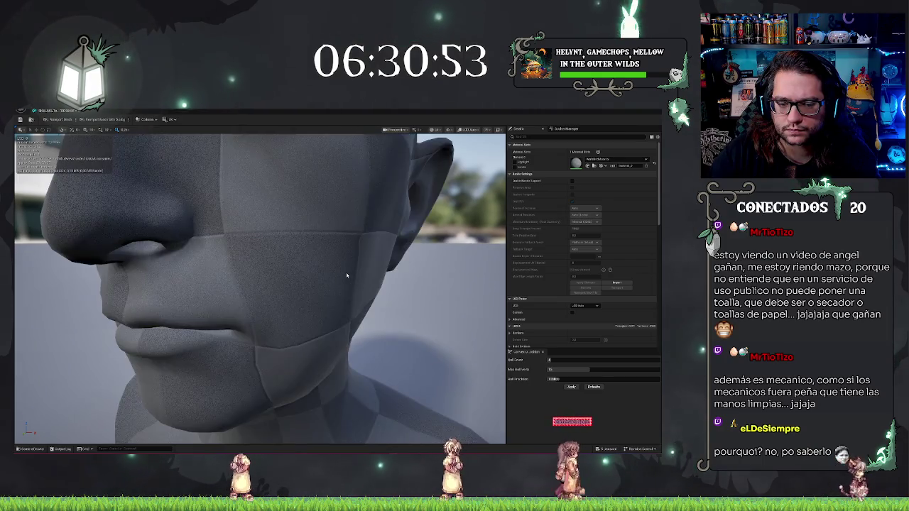
pyautogui.scroll(-4, 347, 272)
pyautogui.hotkey('alt', 'Tab')
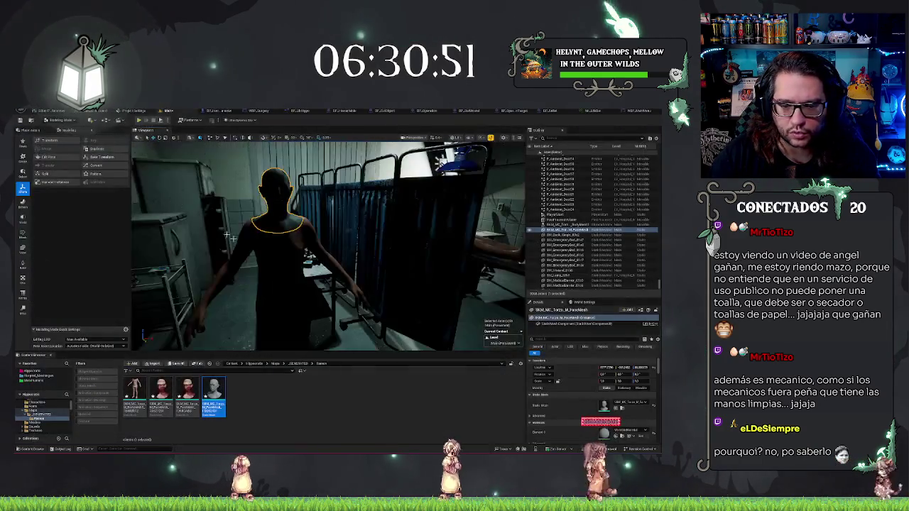
pyautogui.hotkey('alt', 'Tab')
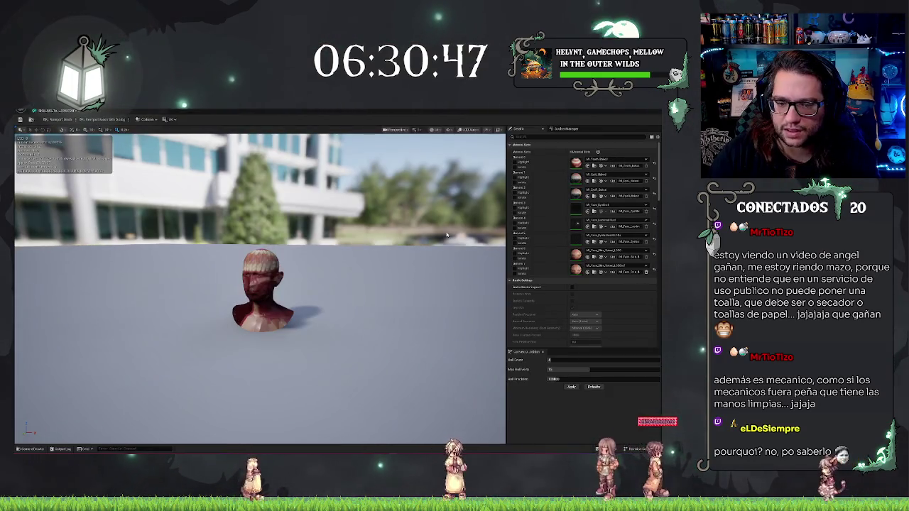
pyautogui.scroll(3, 281, 310)
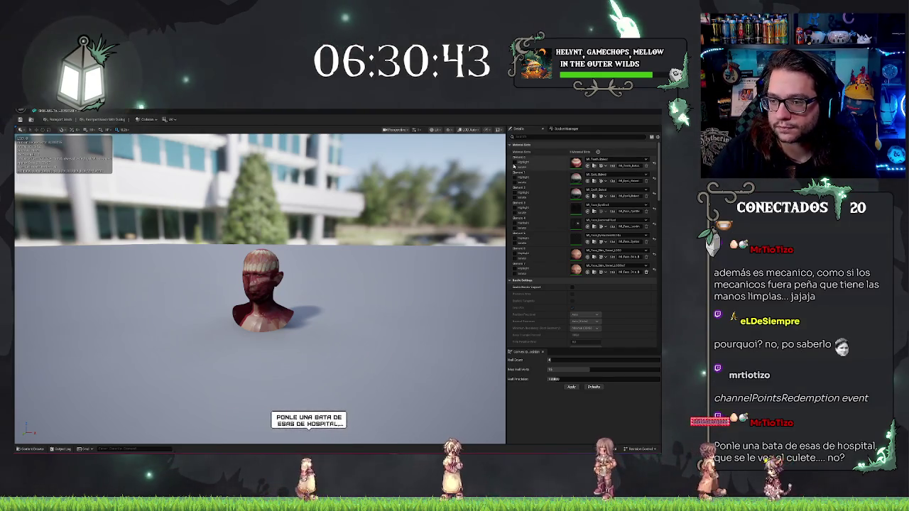
pyautogui.click(515, 163)
pyautogui.click(515, 163)
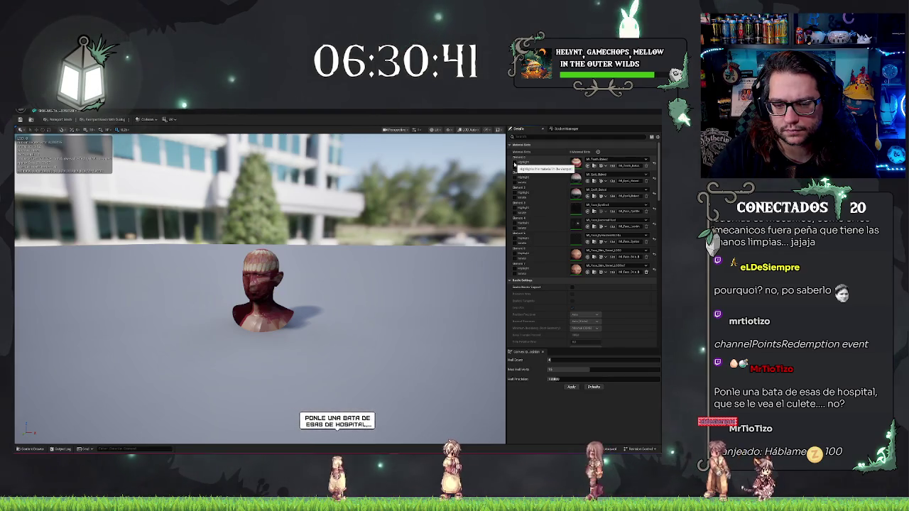
pyautogui.click(515, 164)
pyautogui.click(514, 163)
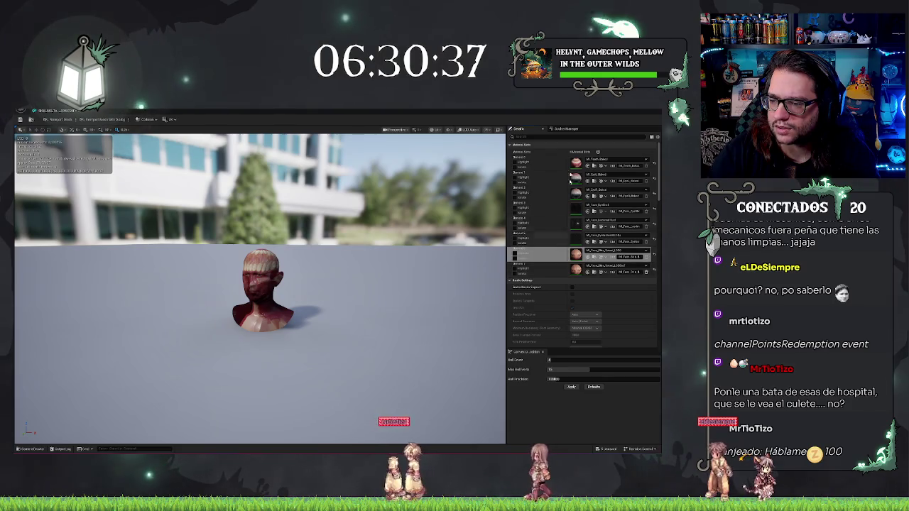
pyautogui.moveTo(284, 298); pyautogui.dragTo(213, 284)
pyautogui.press('f')
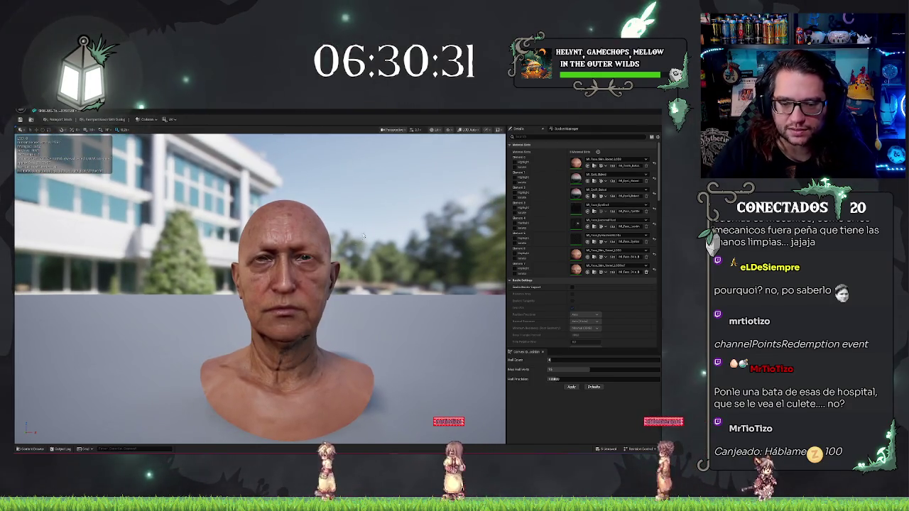
pyautogui.scroll(5, 354, 246)
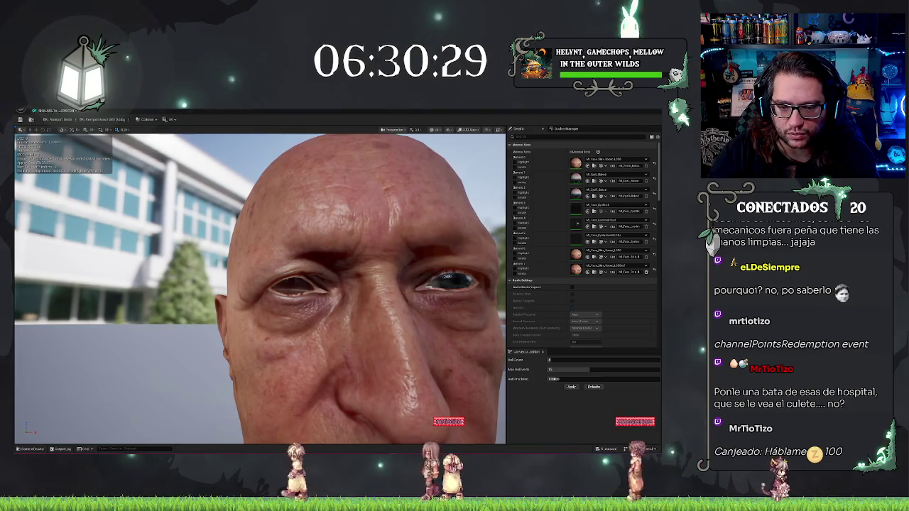
pyautogui.press('f')
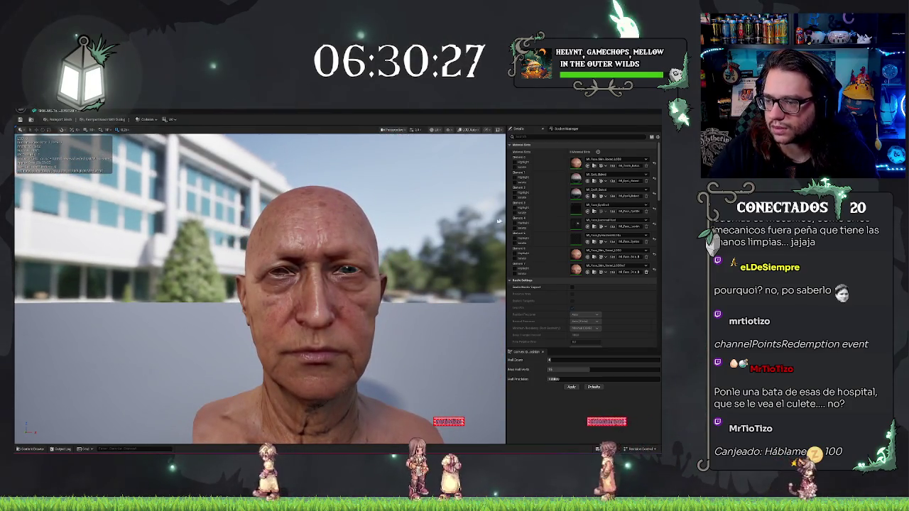
pyautogui.moveTo(344, 238); pyautogui.dragTo(457, 222)
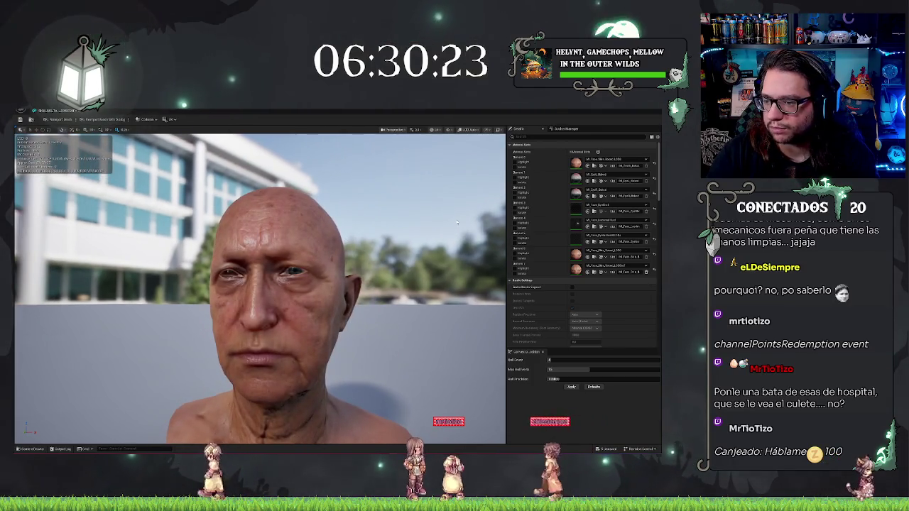
pyautogui.click(515, 178)
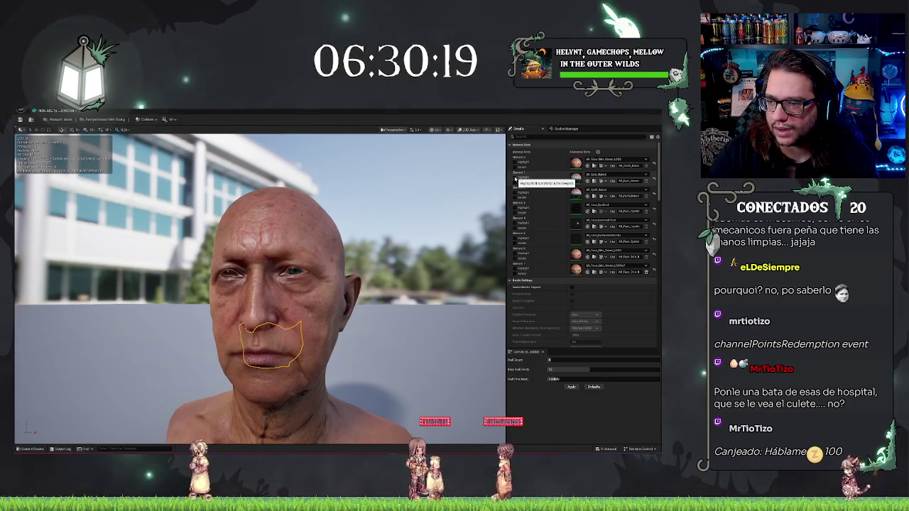
pyautogui.click(515, 195)
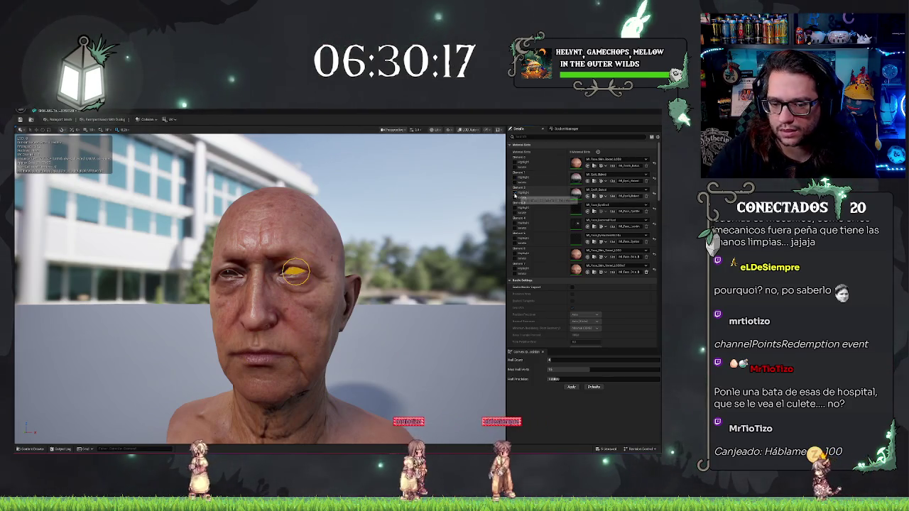
pyautogui.click(513, 209)
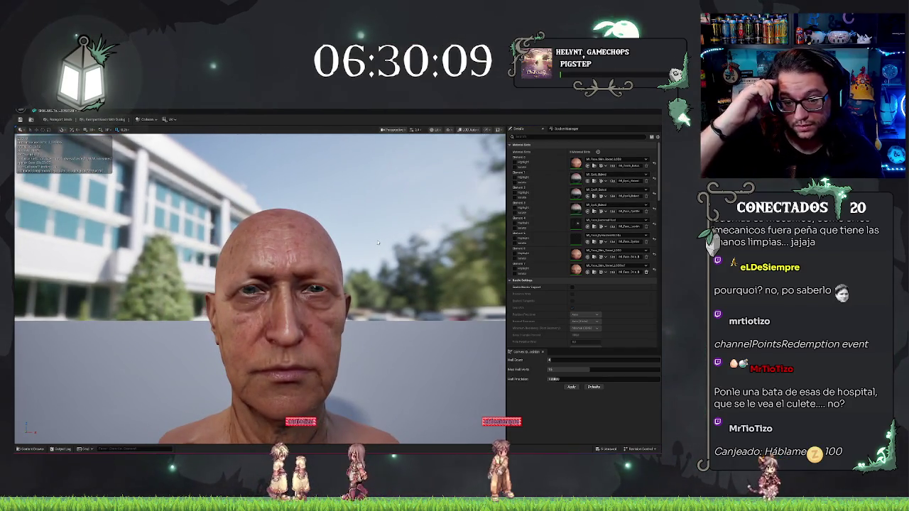
pyautogui.scroll(5, 377, 243)
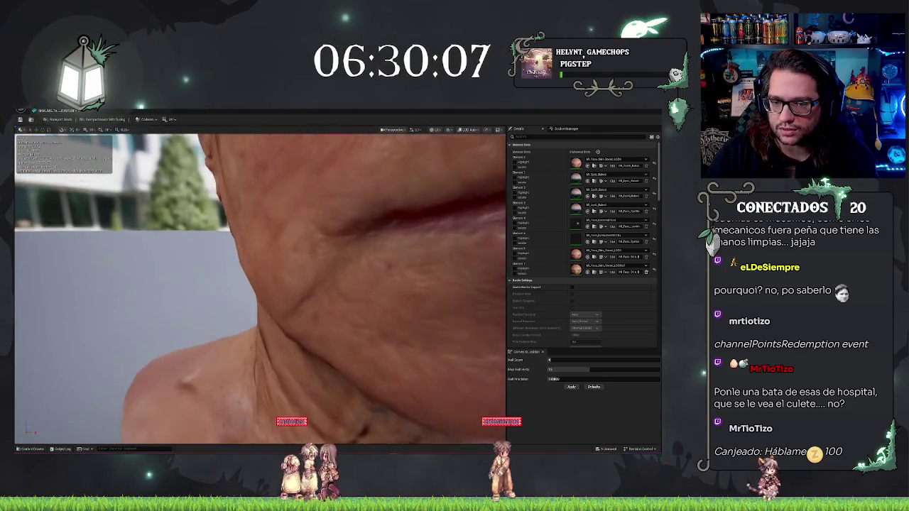
pyautogui.scroll(5, 260, 288)
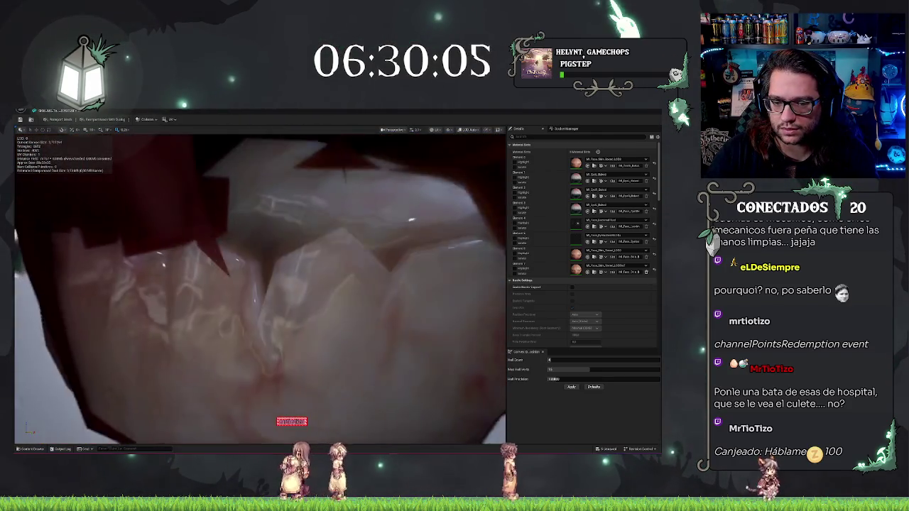
pyautogui.scroll(-3, 259, 288)
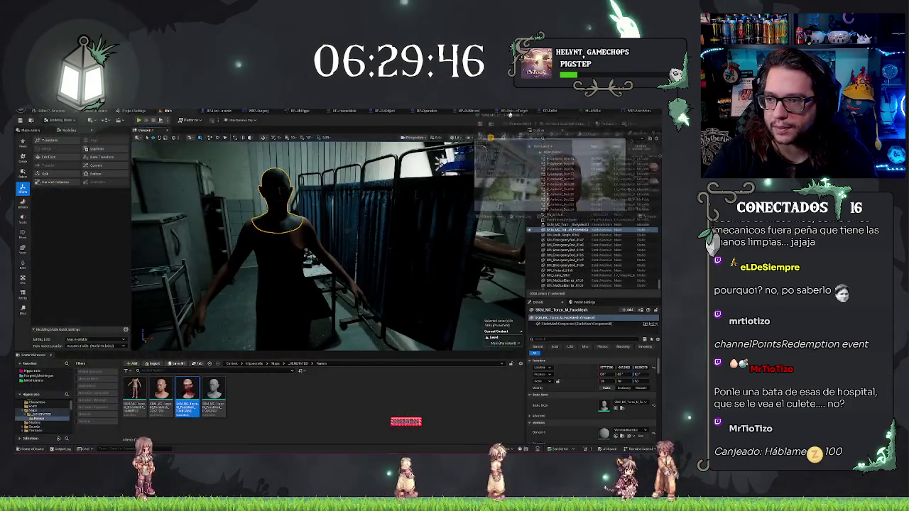
pyautogui.click(614, 112)
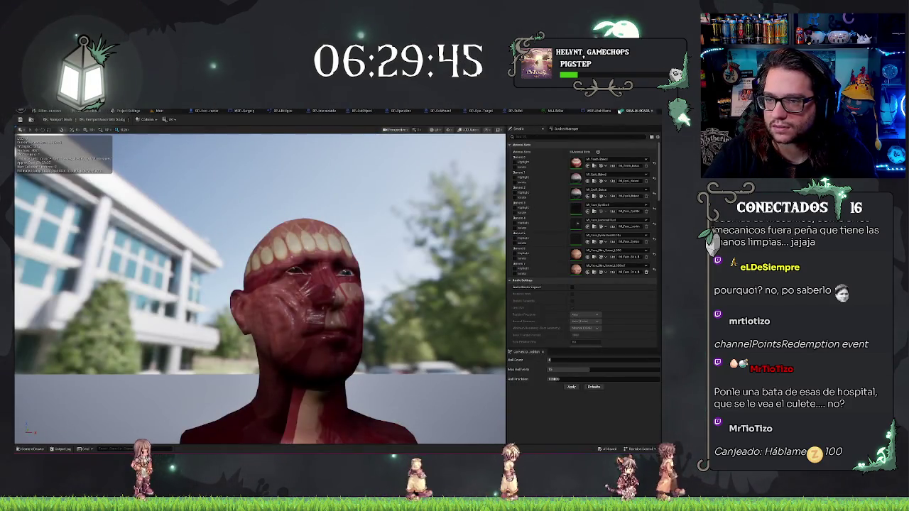
pyautogui.click(157, 111)
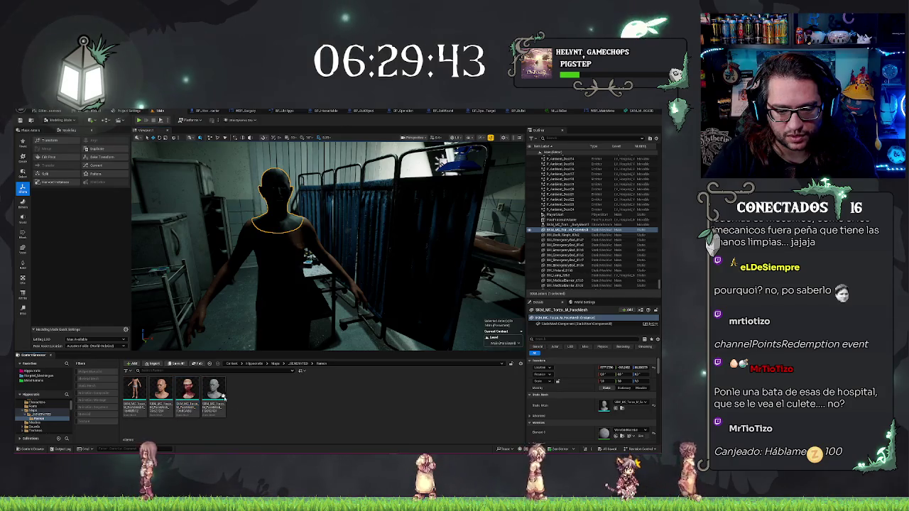
# Force-delete the fourth head asset, remove the headless body from the level, and open the red head mesh
pyautogui.click(215, 394)
pyautogui.press('Delete')
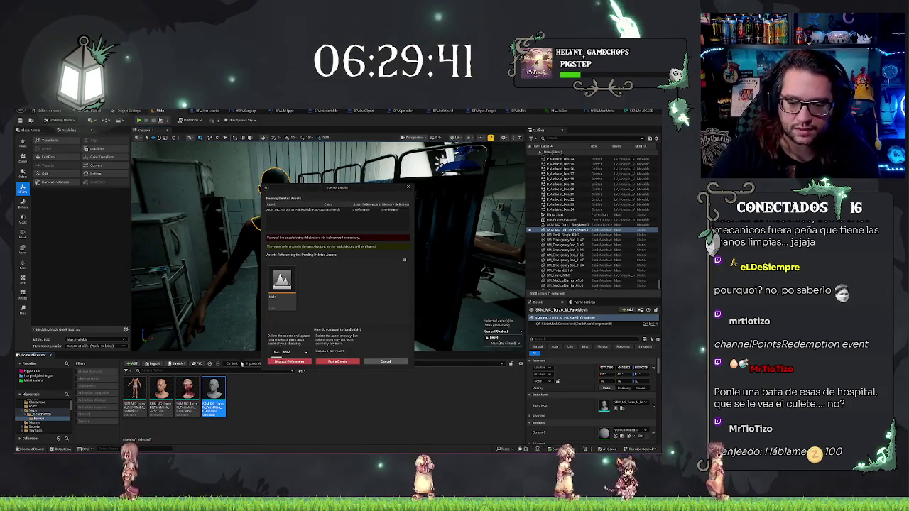
pyautogui.click(324, 363)
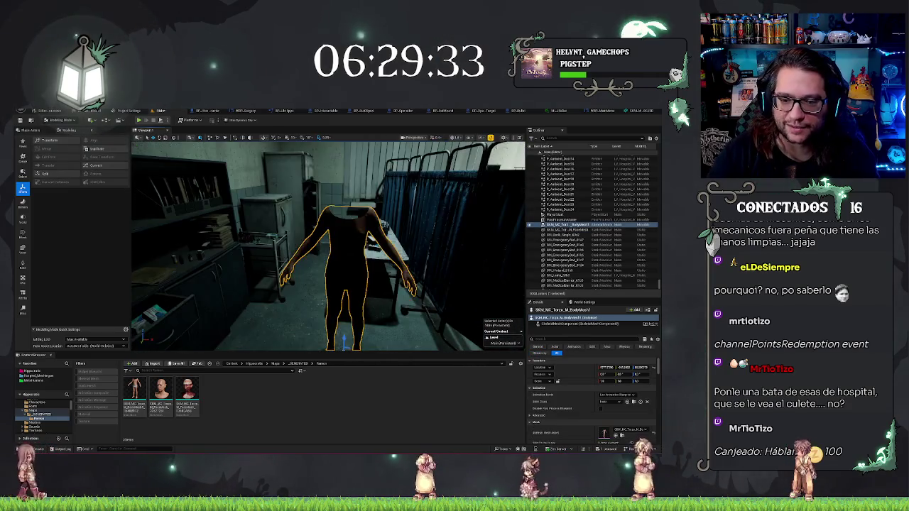
pyautogui.press('Delete')
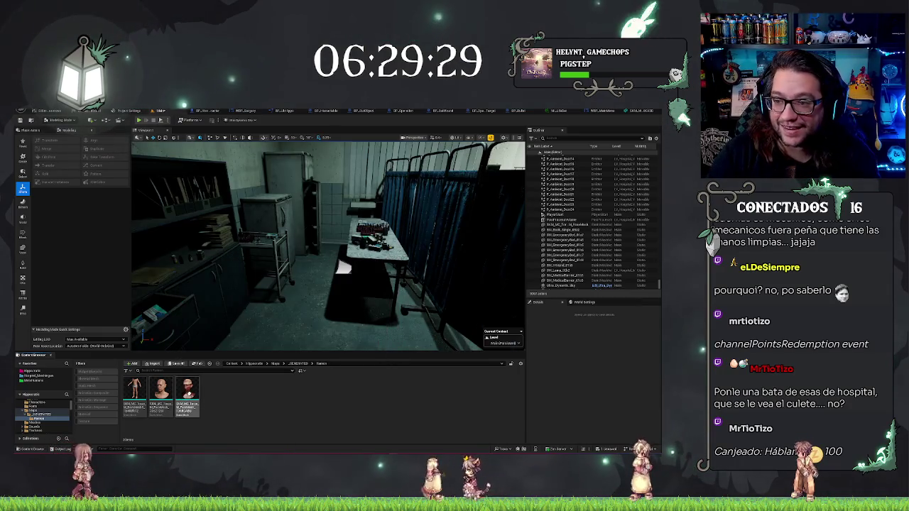
pyautogui.doubleClick(170, 389)
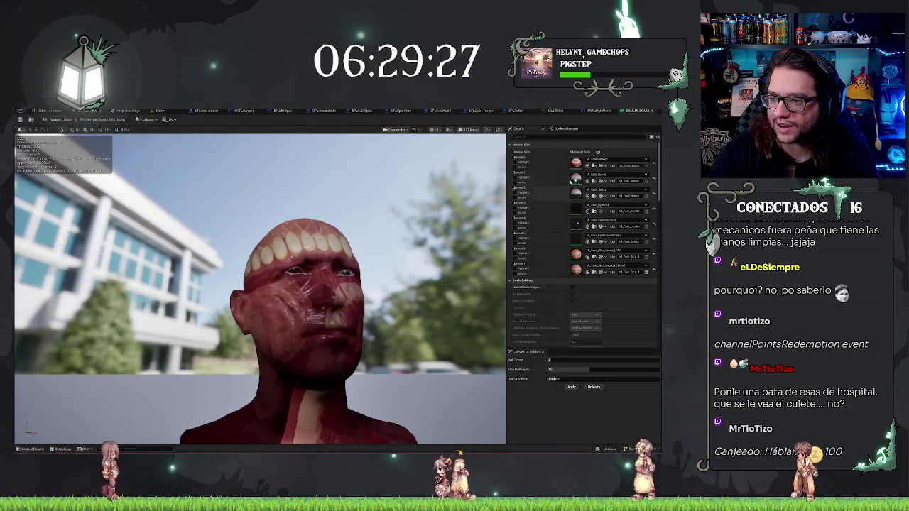
# Flip between the HIPPOCRATIC widget and red head mesh tabs, then reopen the head mesh from the level editor
pyautogui.click(595, 112)
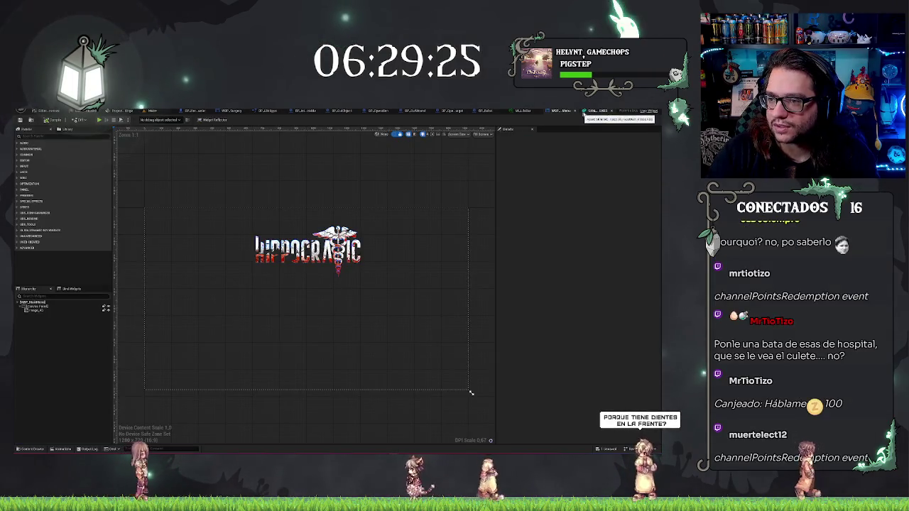
pyautogui.click(578, 113)
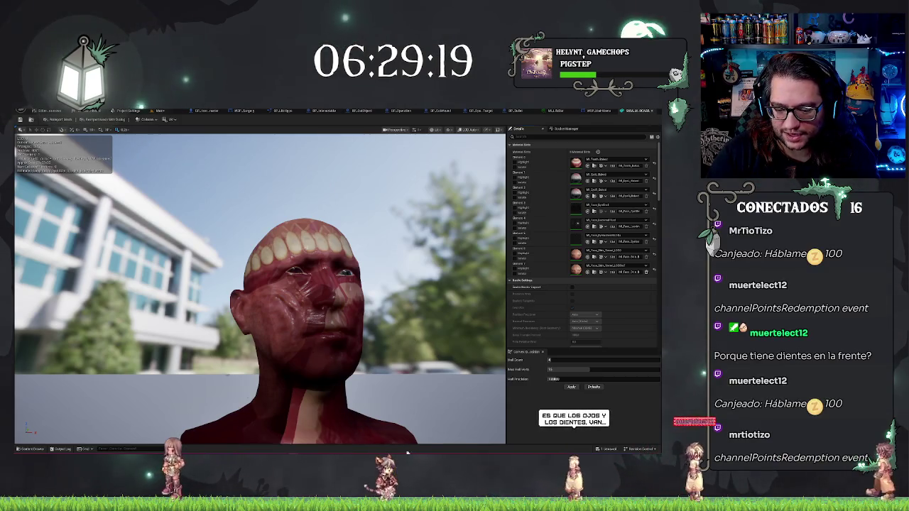
pyautogui.moveTo(411, 451)
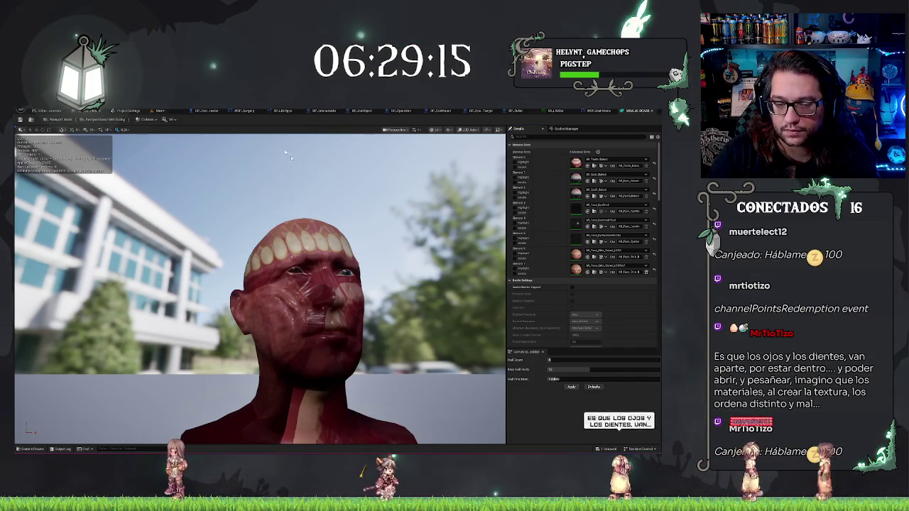
pyautogui.hotkey('alt', 'Tab')
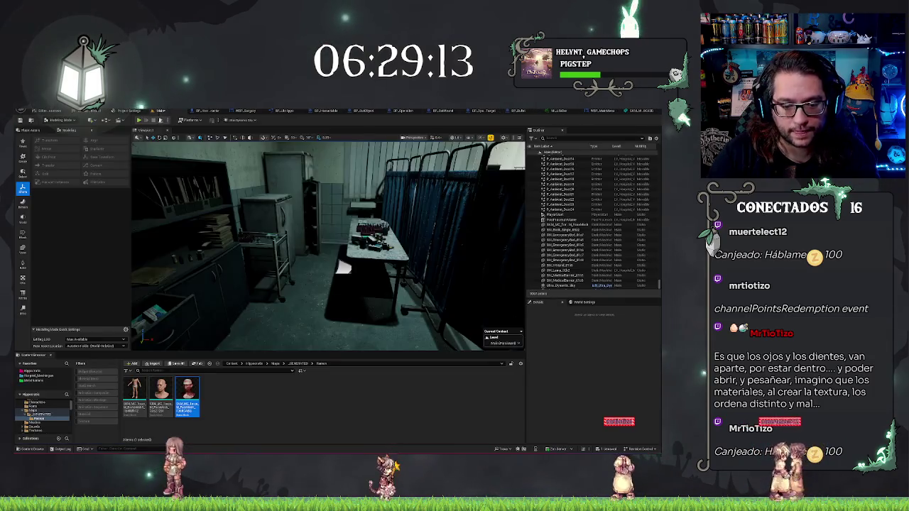
pyautogui.doubleClick(162, 397)
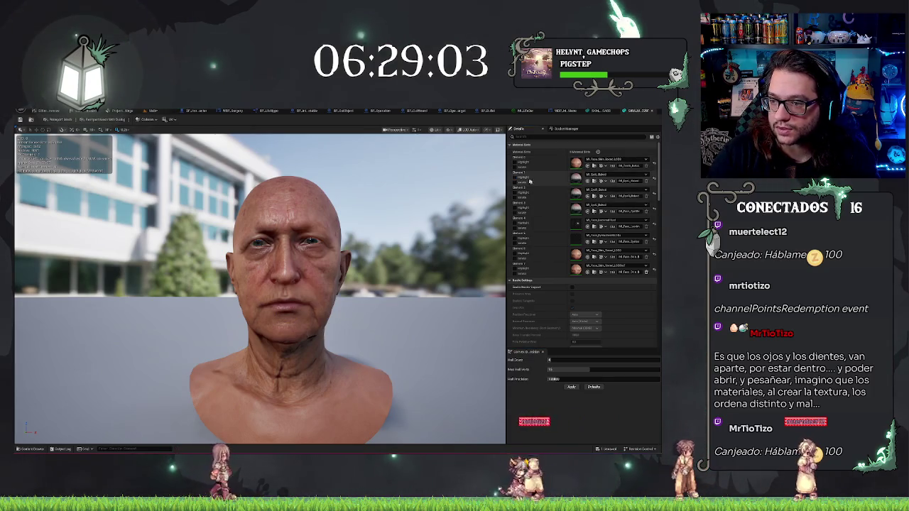
# Zoom and orbit around the head bust in the mesh editor to inspect its side
pyautogui.moveTo(284, 284); pyautogui.dragTo(320, 319)
pyautogui.scroll(15, 260, 289)
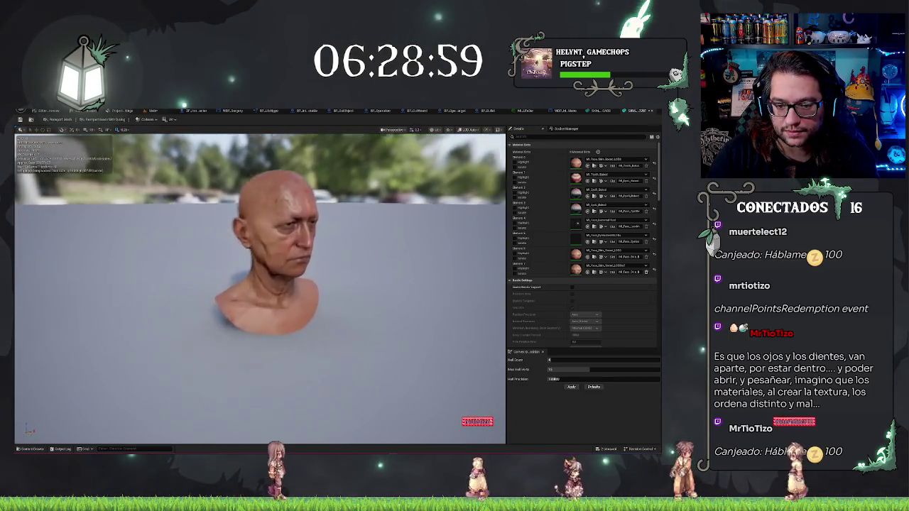
pyautogui.scroll(-15, 260, 289)
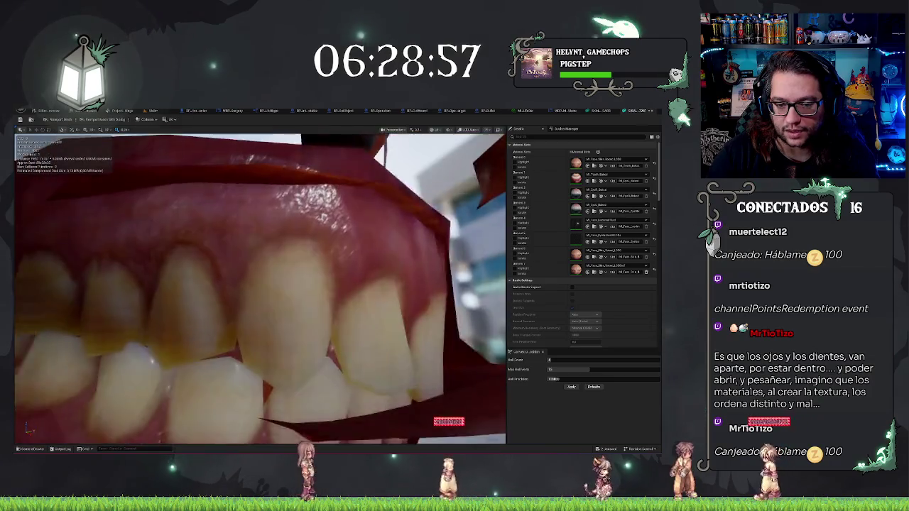
pyautogui.scroll(-4, 260, 289)
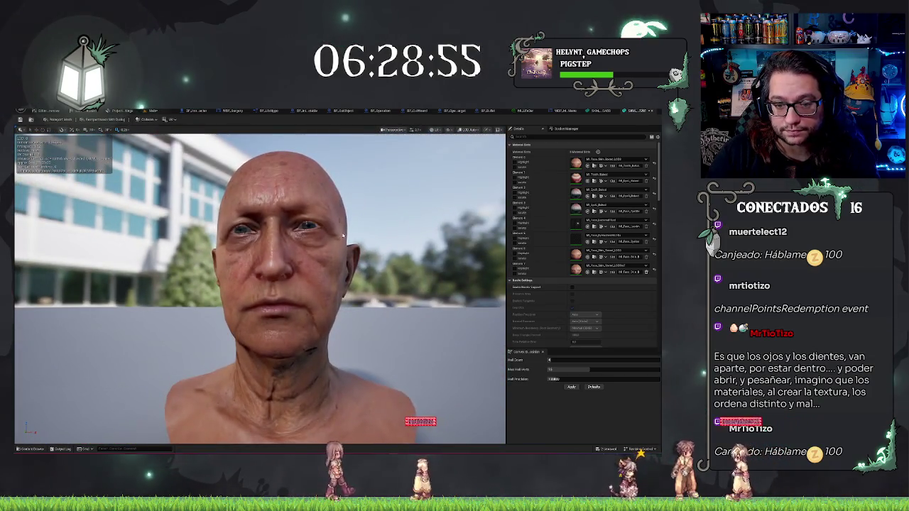
pyautogui.scroll(12, 343, 235)
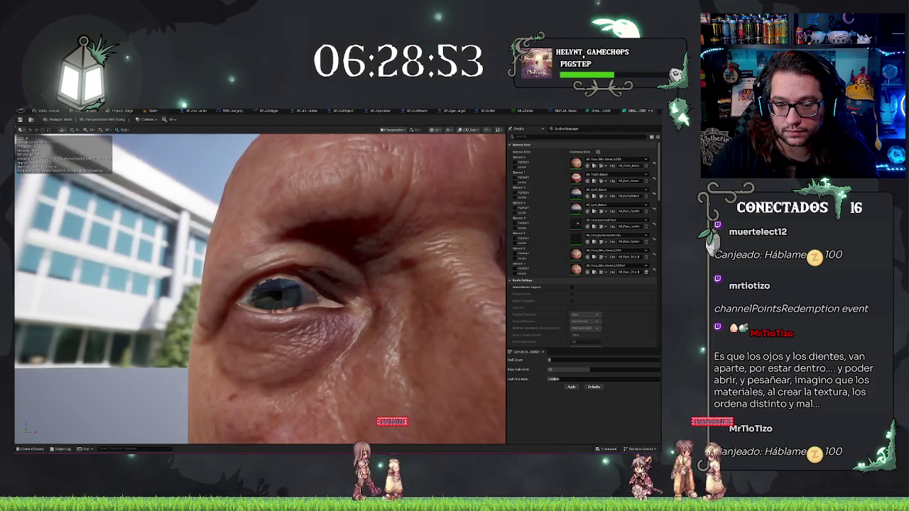
pyautogui.scroll(-10, 260, 289)
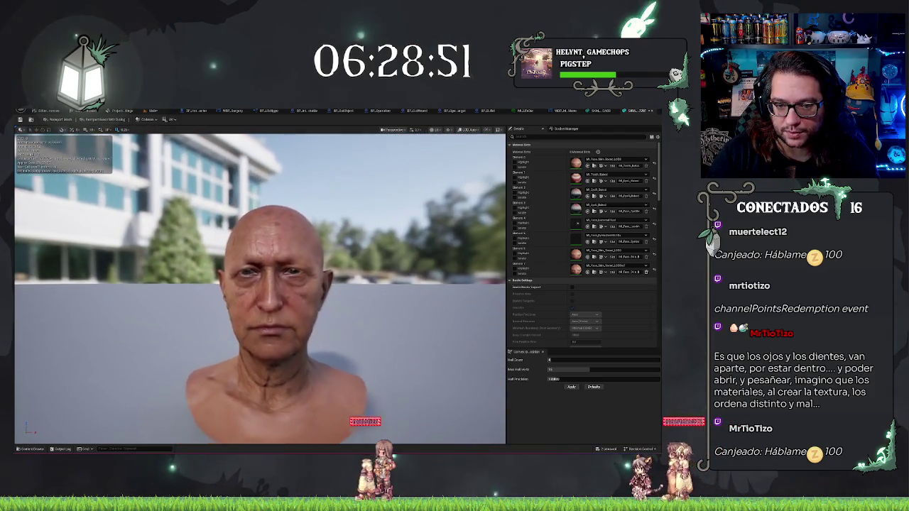
pyautogui.moveTo(260, 289); pyautogui.dragTo(64, 289)
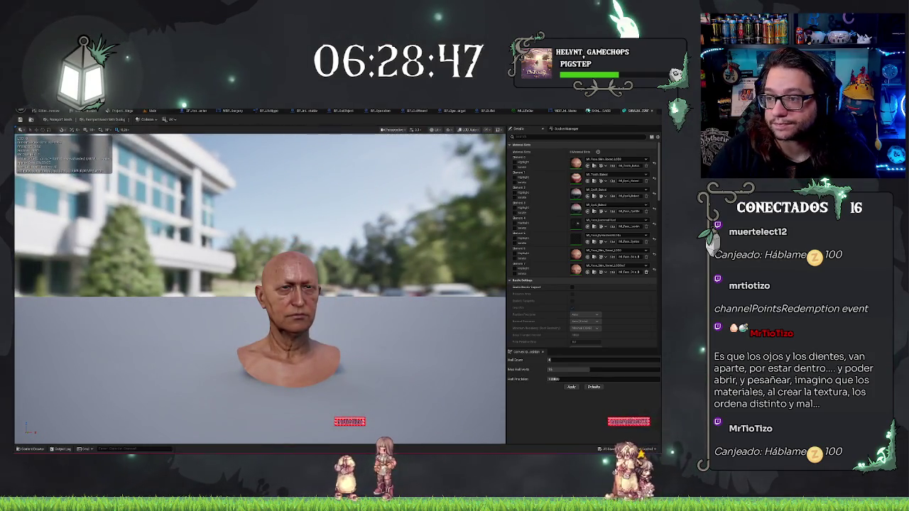
# Check the muscle head mesh with teeth, then return to the hospital room level
pyautogui.click(628, 112)
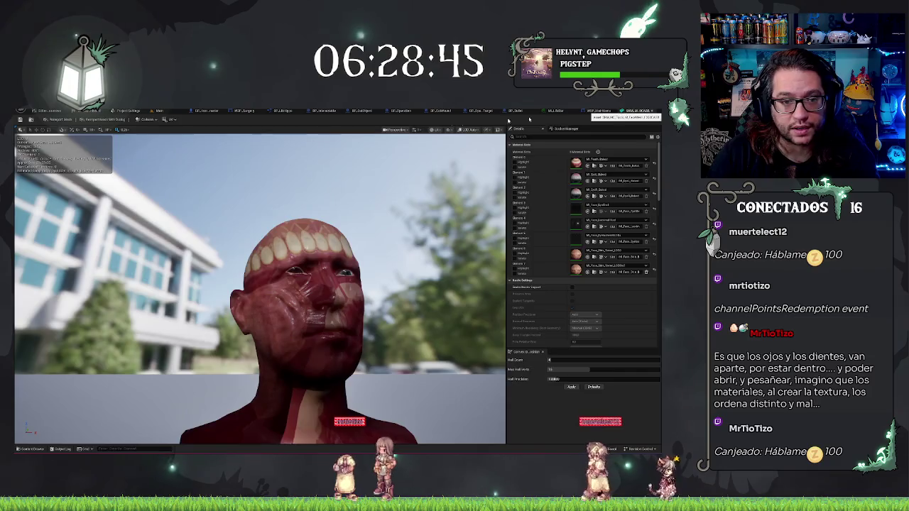
pyautogui.click(159, 111)
pyautogui.moveTo(343, 267)
pyautogui.mouseDown()
pyautogui.moveTo(234, 274)
pyautogui.moveTo(390, 148)
pyautogui.moveTo(341, 263)
pyautogui.mouseUp()
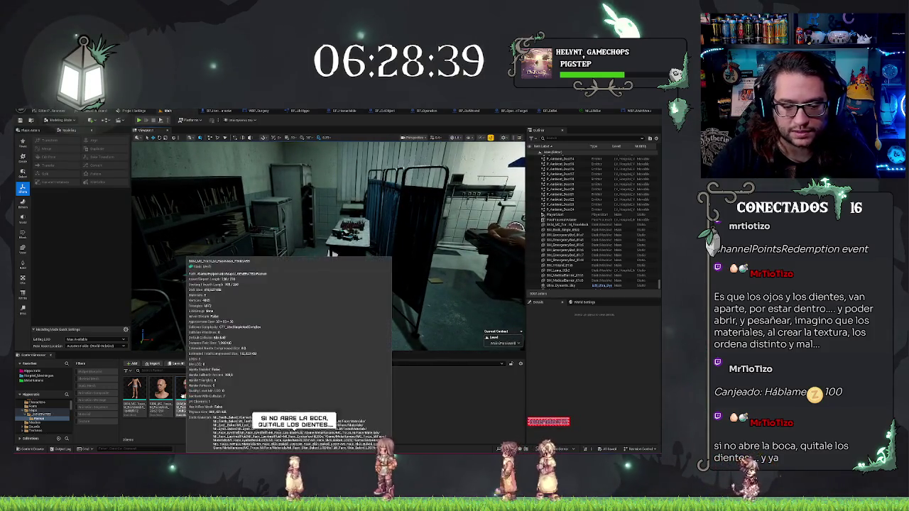
# Delete the third body asset, then place both remaining meshes in the hospital room and frame them
pyautogui.click(186, 394)
pyautogui.press('Delete')
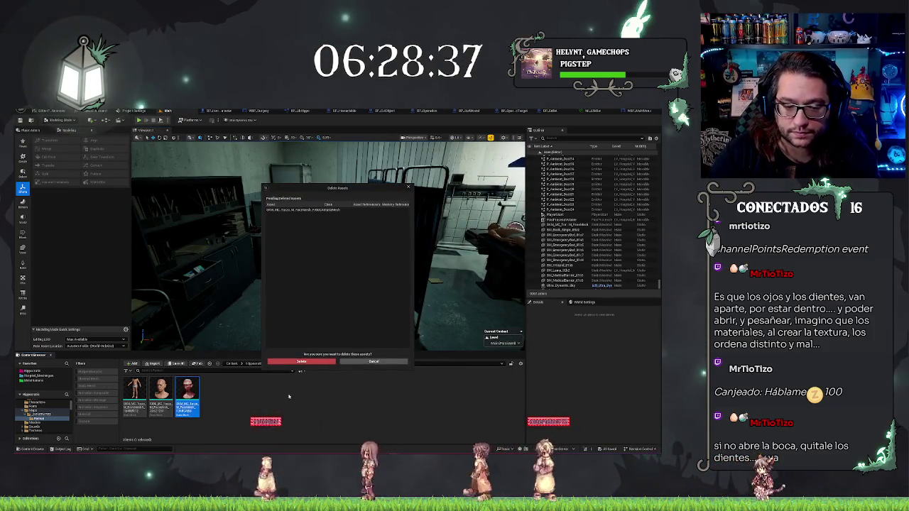
pyautogui.click(301, 361)
pyautogui.moveTo(180, 407)
pyautogui.mouseDown()
pyautogui.moveTo(125, 381)
pyautogui.moveTo(142, 284)
pyautogui.moveTo(311, 304)
pyautogui.mouseUp()
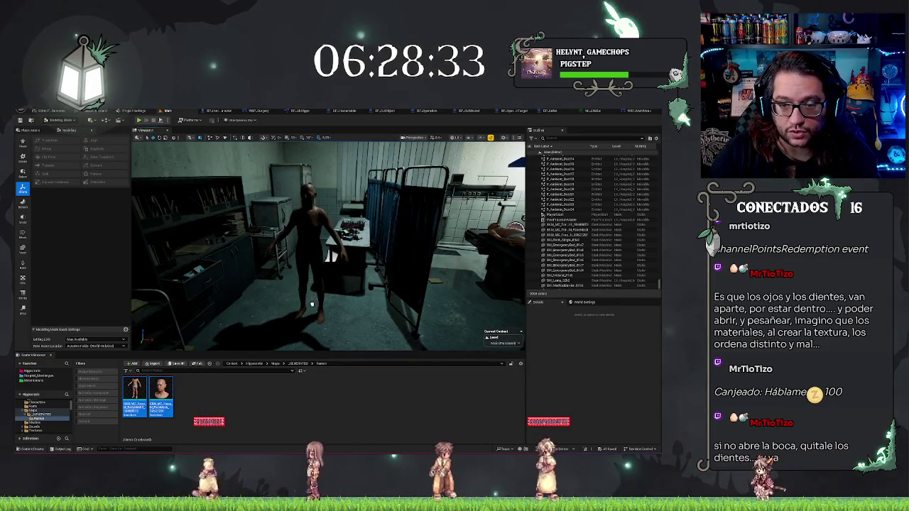
pyautogui.press('f')
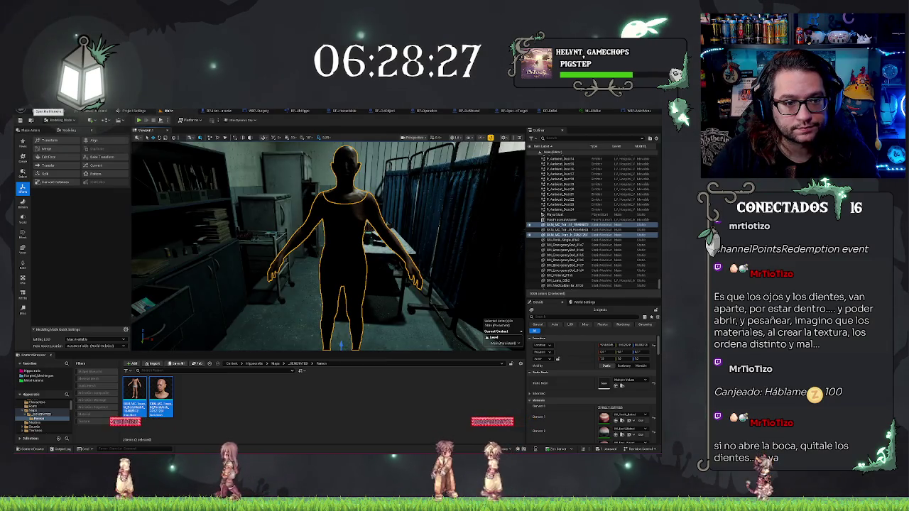
# Merge the two selected body actors with Tools > Merge Actors and save the merged SM_DummyBody asset
pyautogui.click(28, 110)
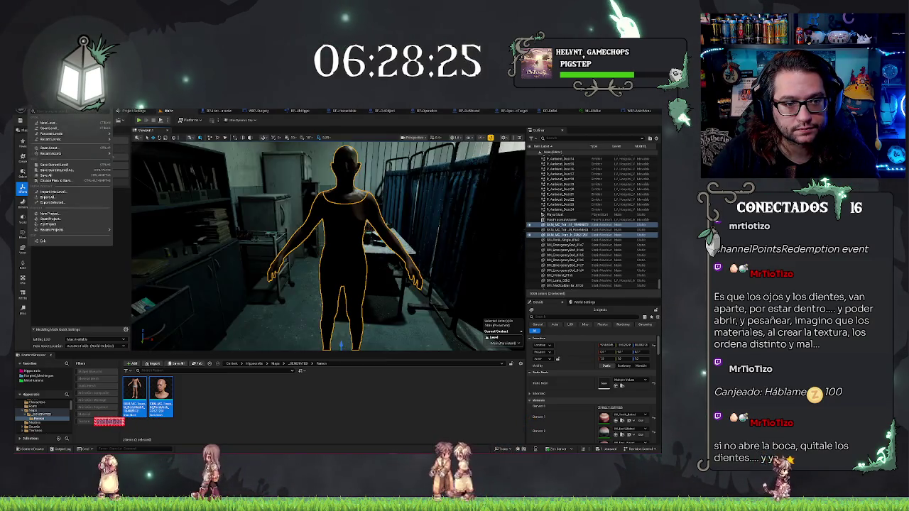
pyautogui.moveTo(76, 112)
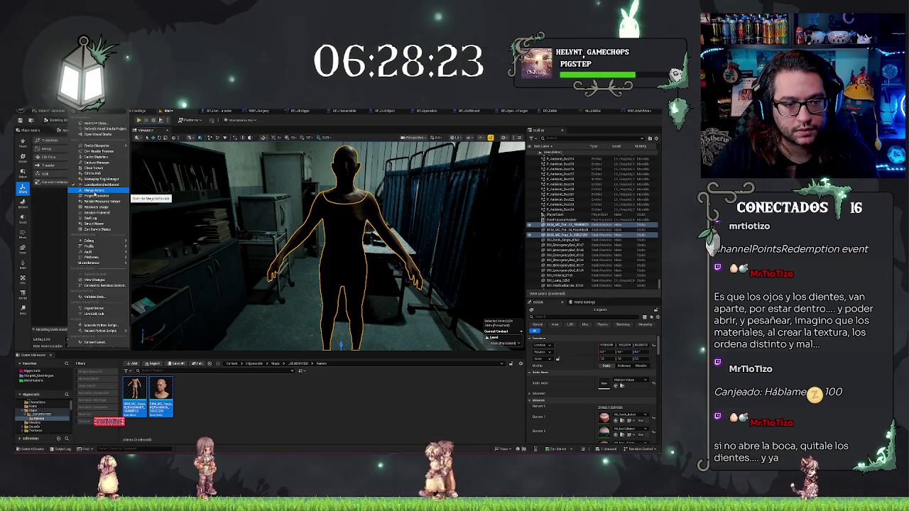
pyautogui.click(95, 190)
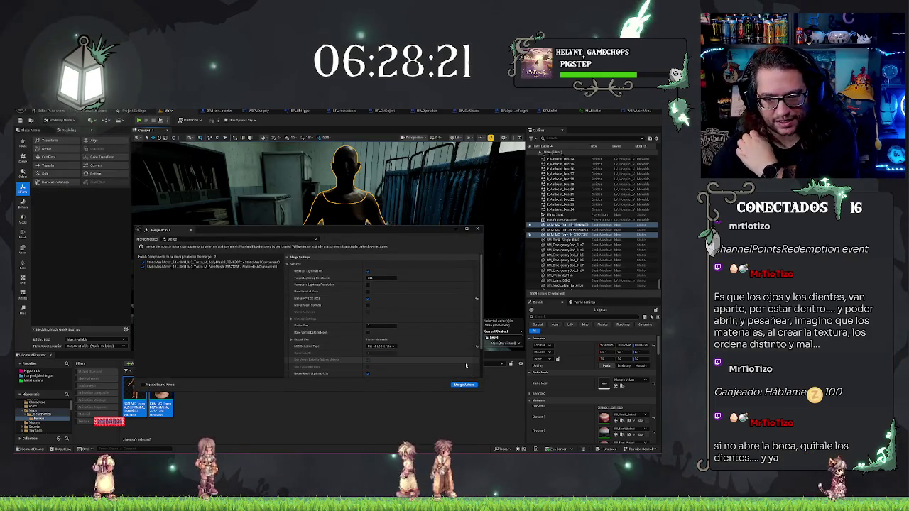
pyautogui.scroll(-3, 419, 341)
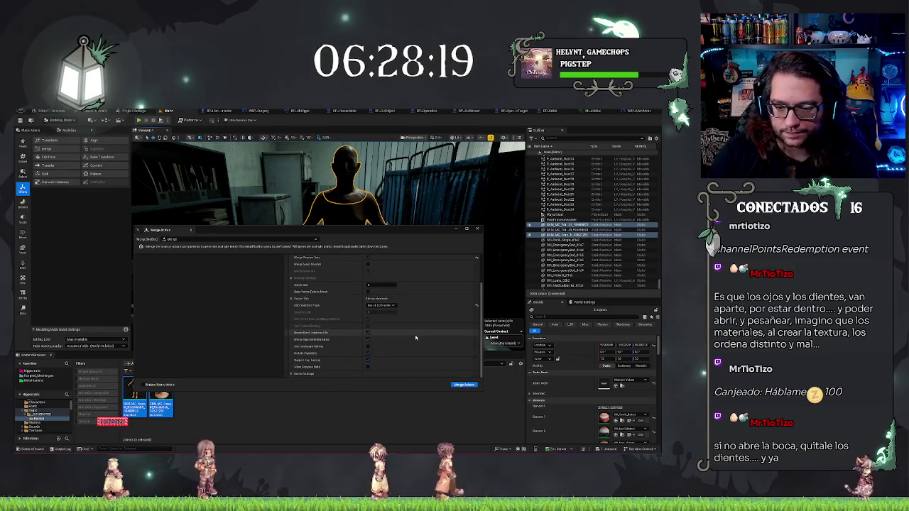
pyautogui.scroll(3, 415, 338)
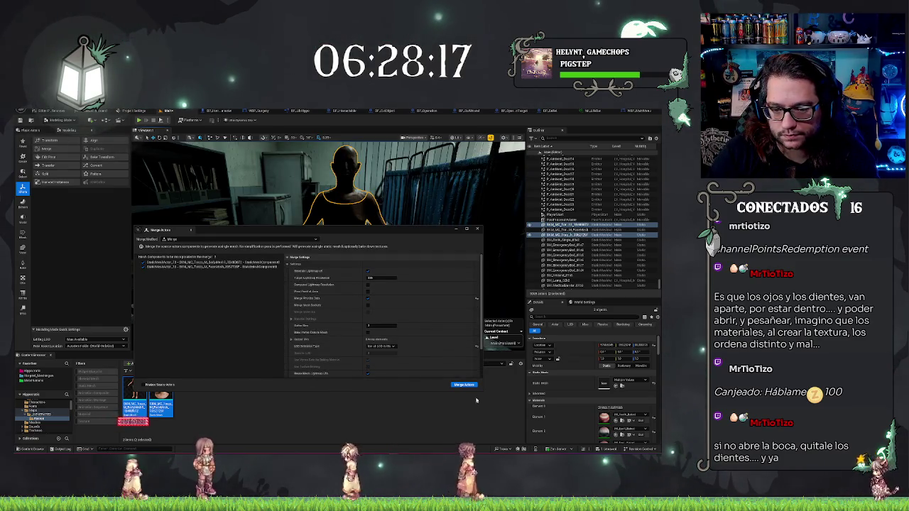
pyautogui.click(465, 385)
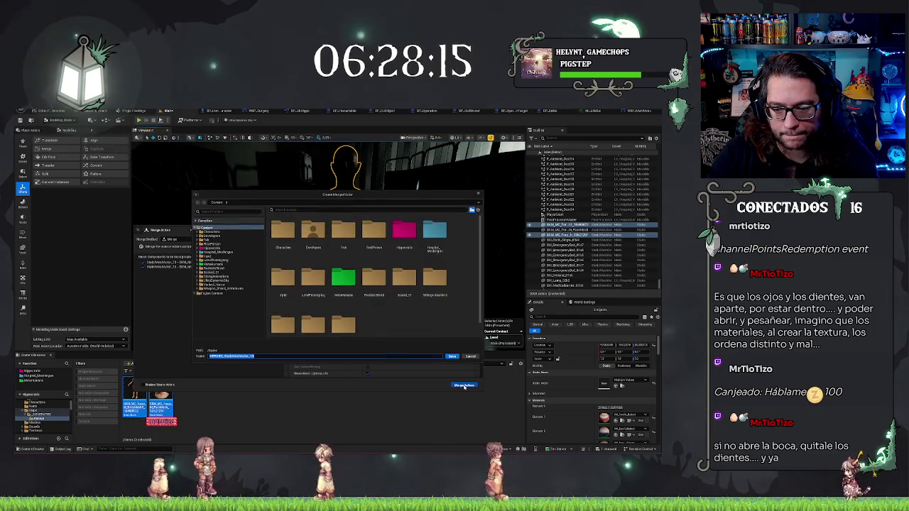
pyautogui.press('Return')
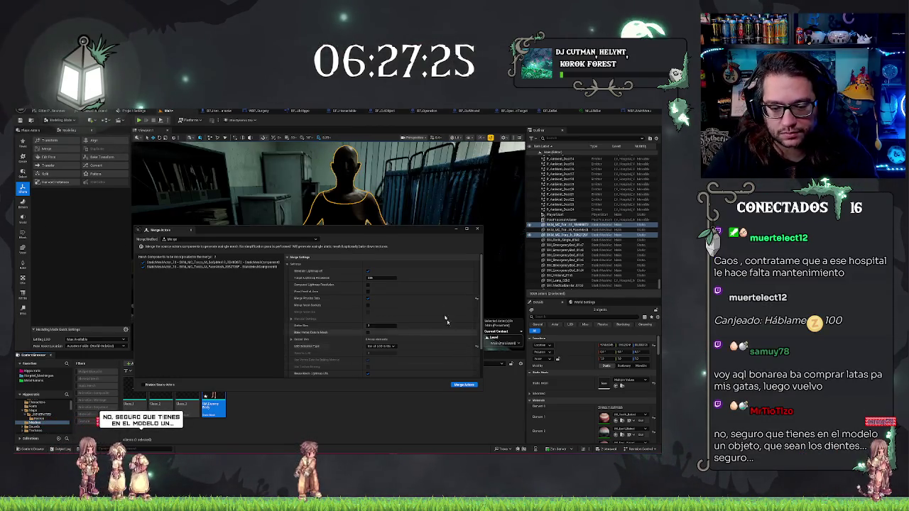
# Close the Merge Actors window and pull the view back to see the merged figure
pyautogui.moveTo(444, 232); pyautogui.dragTo(444, 197)
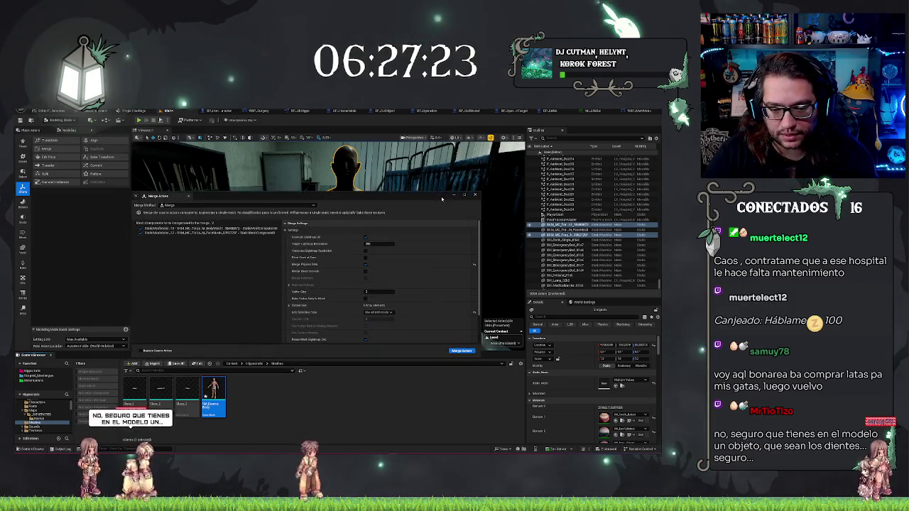
pyautogui.click(477, 193)
pyautogui.moveTo(360, 311); pyautogui.dragTo(325, 288)
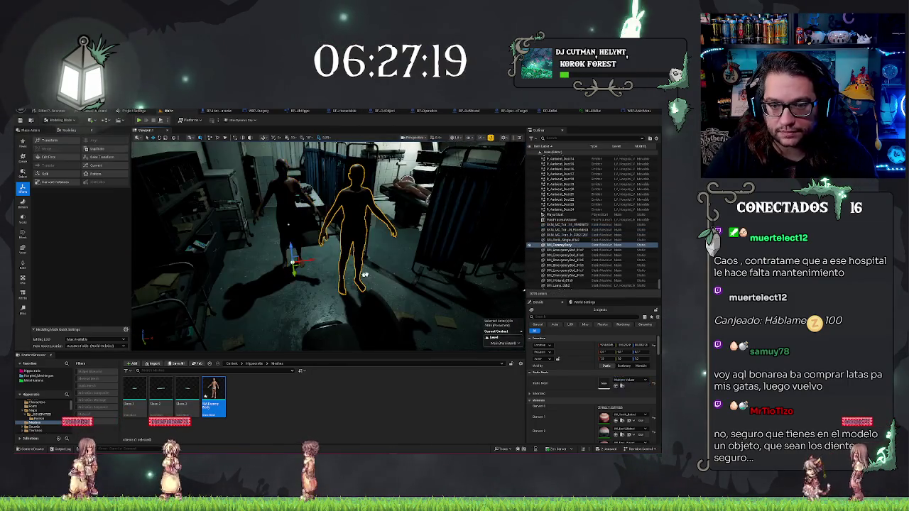
# Select the merged dummy figure and set up the Convert tool, reviewing its static mesh output types
pyautogui.click(325, 288)
pyautogui.scroll(5, 328, 298)
pyautogui.moveTo(329, 311); pyautogui.dragTo(117, 236)
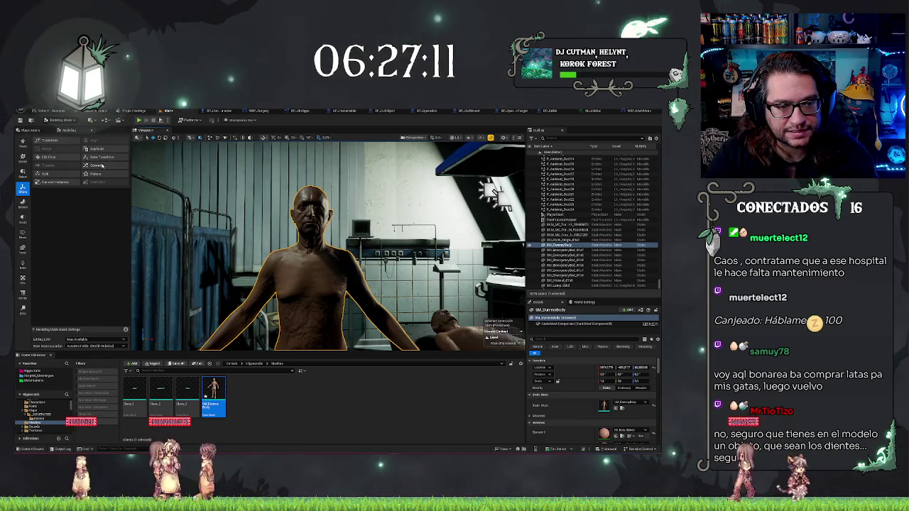
pyautogui.click(96, 166)
pyautogui.click(93, 153)
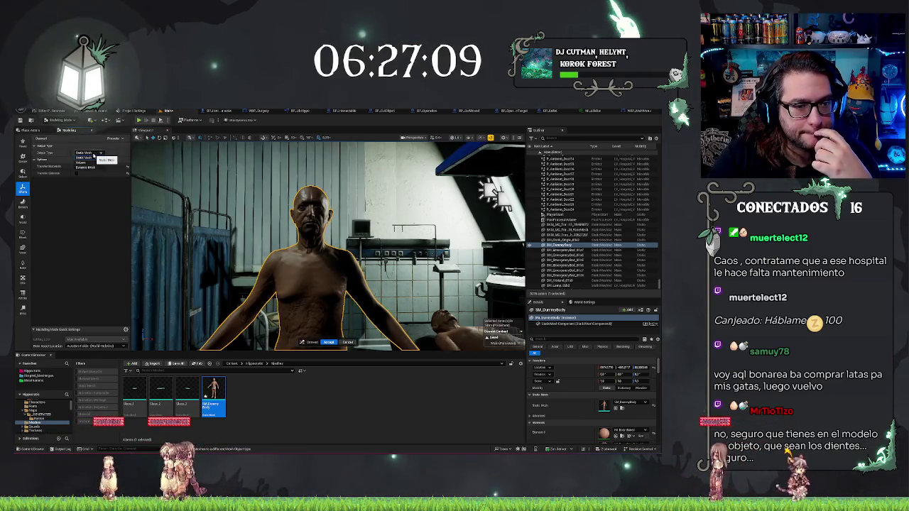
pyautogui.moveTo(306, 284); pyautogui.dragTo(311, 294)
pyautogui.click(242, 412)
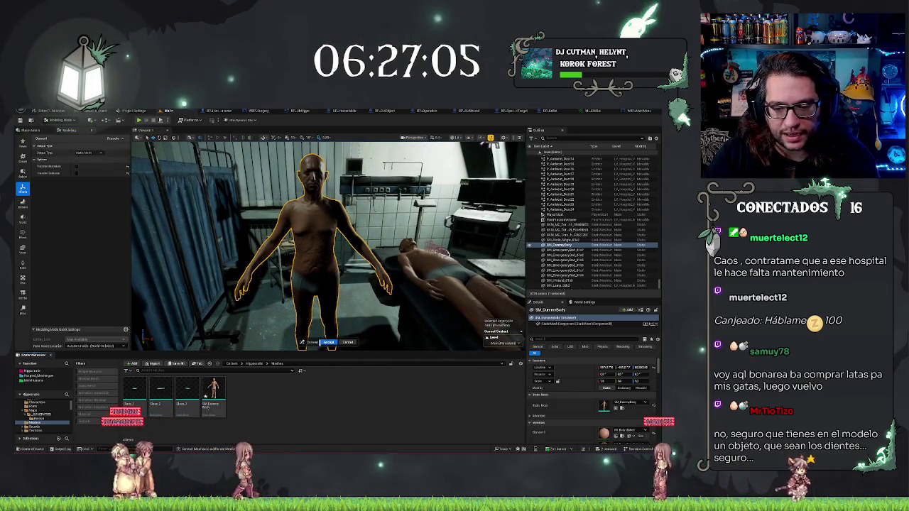
# Set SM_DummyBody's Convert to Skeletal Mesh to Use Existing Skeleton, then cancel without converting
pyautogui.rightClick(222, 385)
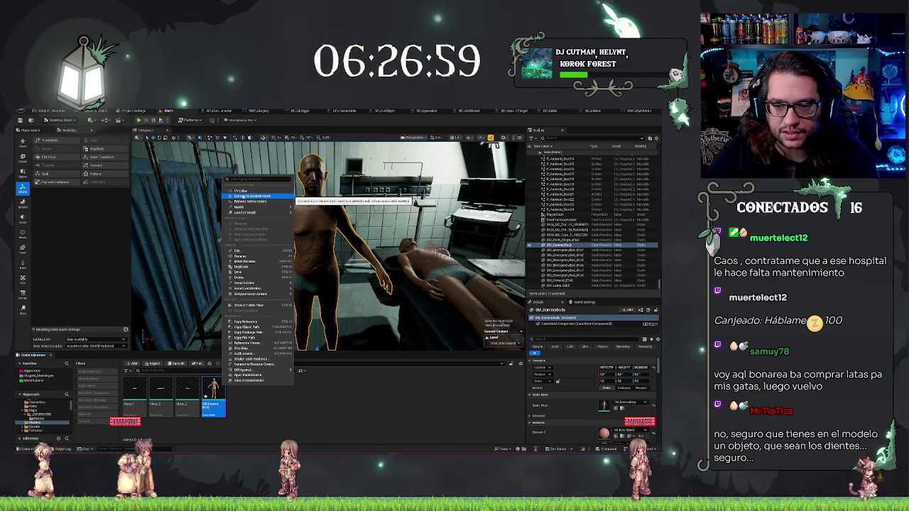
pyautogui.click(244, 196)
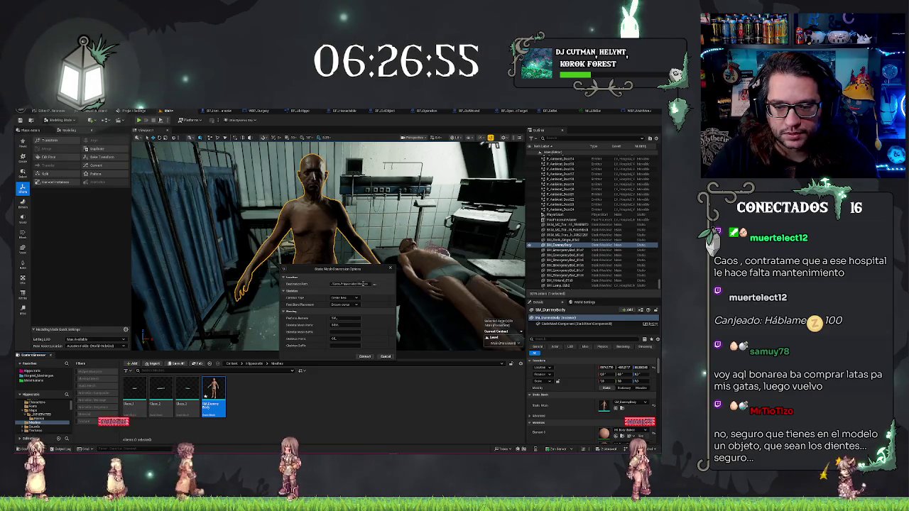
pyautogui.doubleClick(369, 284)
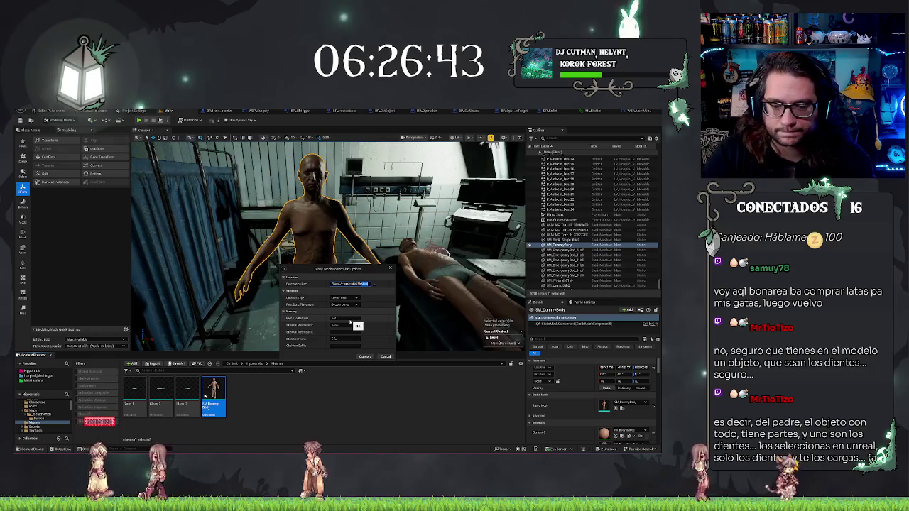
pyautogui.click(344, 301)
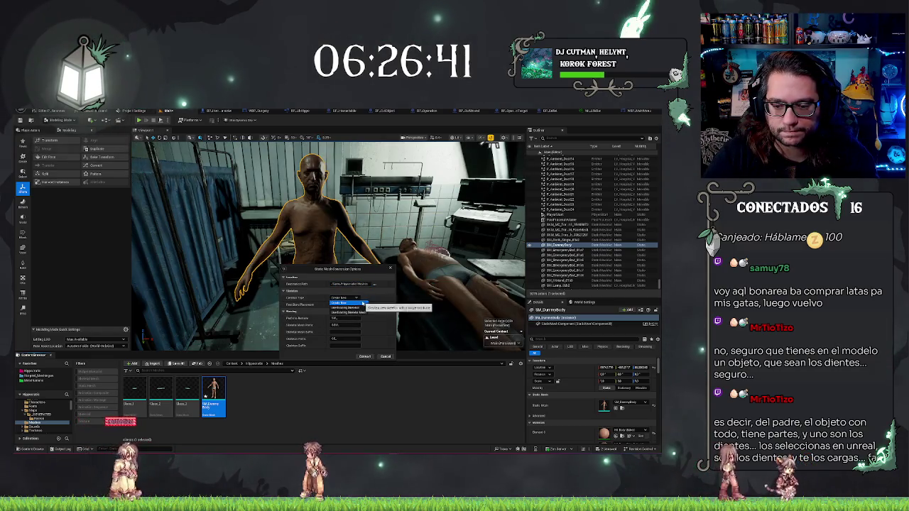
pyautogui.click(348, 307)
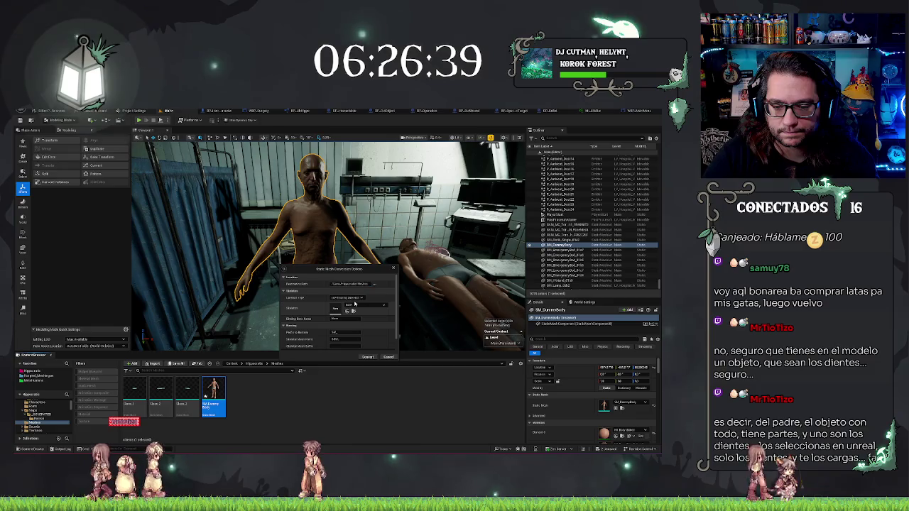
pyautogui.click(351, 307)
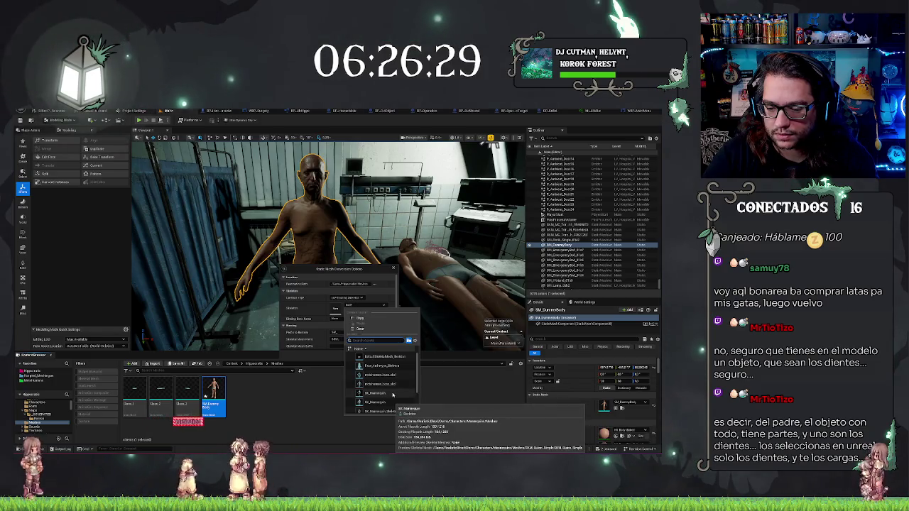
pyautogui.scroll(-1, 393, 395)
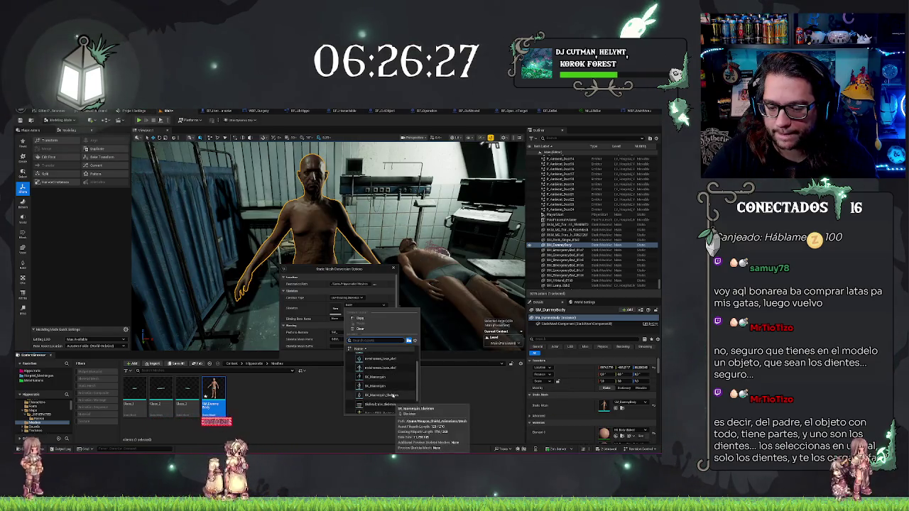
pyautogui.press('Escape')
pyautogui.click(455, 299)
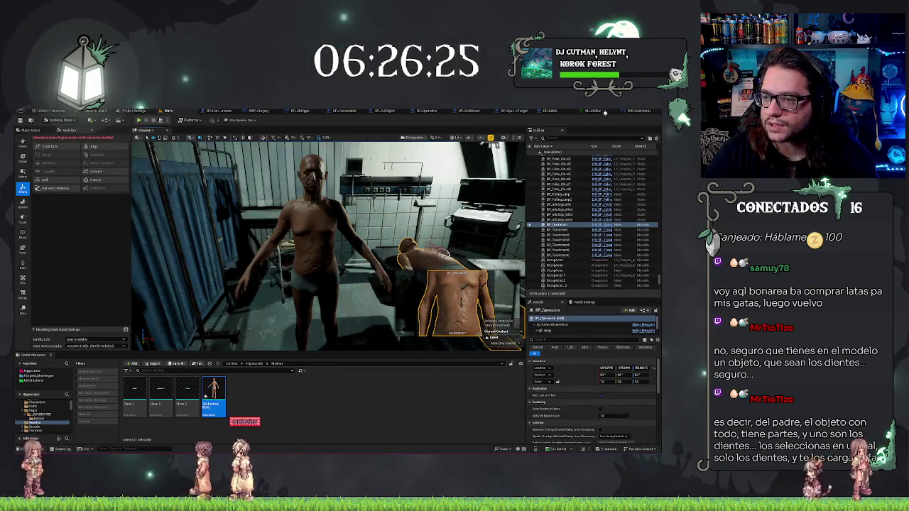
# Browse from BP_Operacion's Body1 component to its MetaHuman body mesh and open it in the skeletal mesh editor
pyautogui.scroll(-1, 561, 331)
pyautogui.click(555, 327)
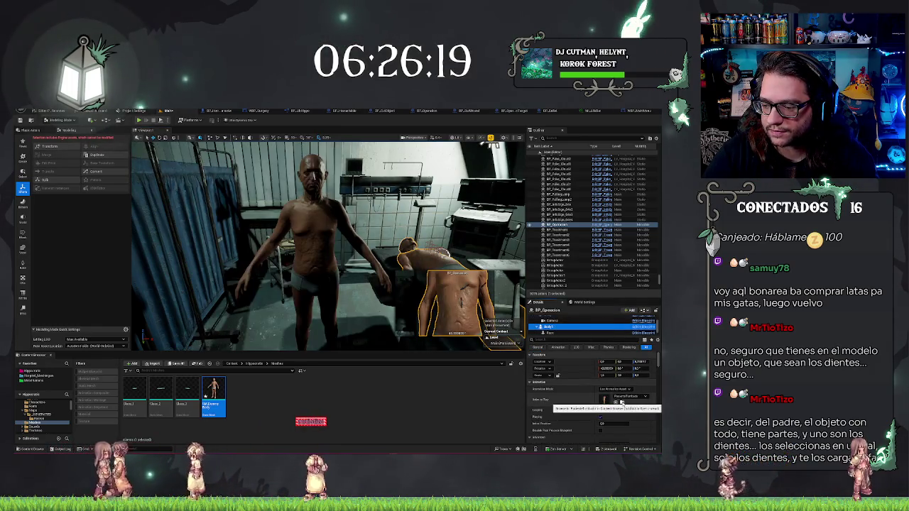
pyautogui.scroll(-5, 600, 390)
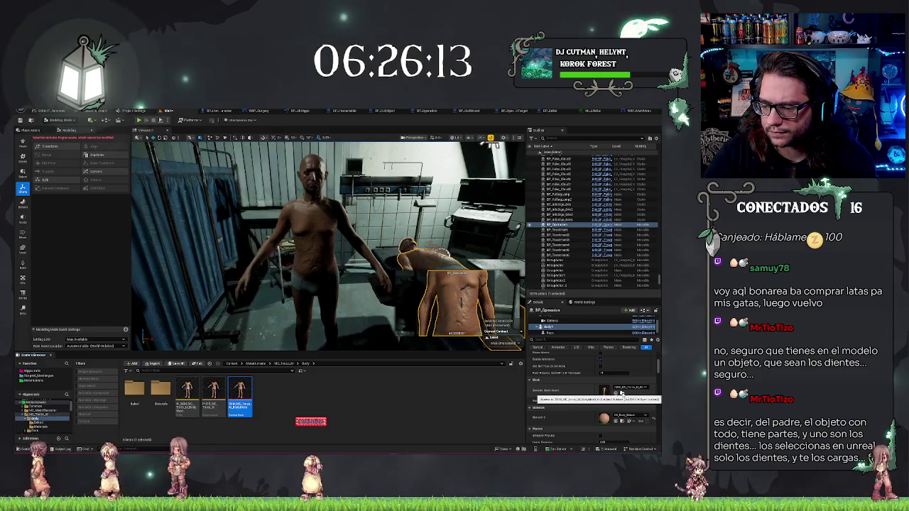
pyautogui.click(622, 392)
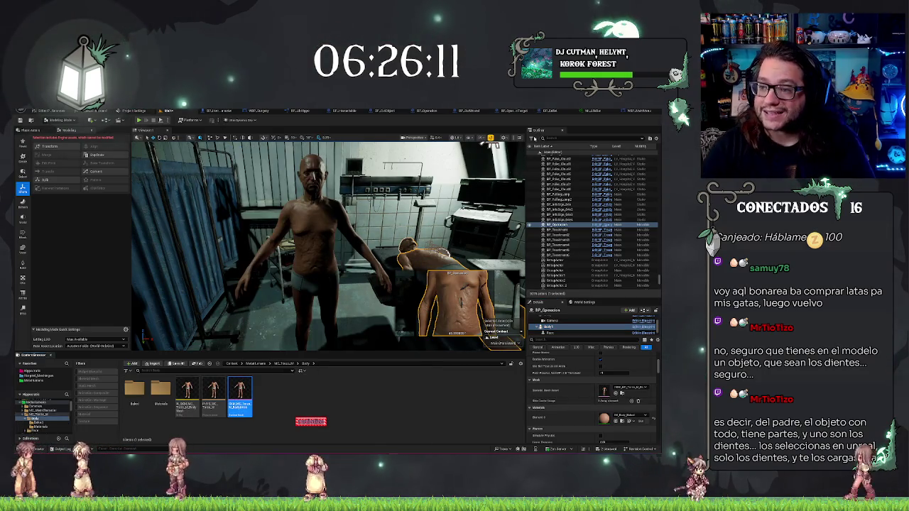
pyautogui.doubleClick(239, 397)
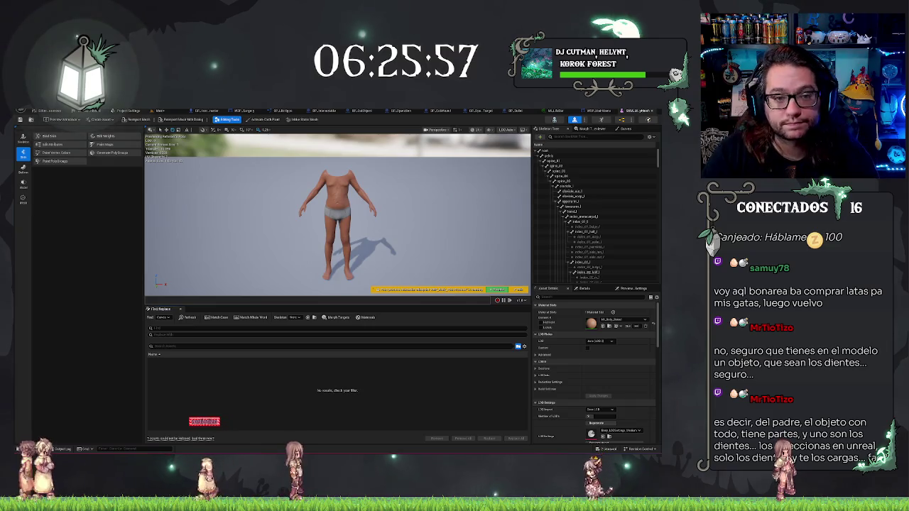
# Return to the hospital level tab
pyautogui.click(159, 111)
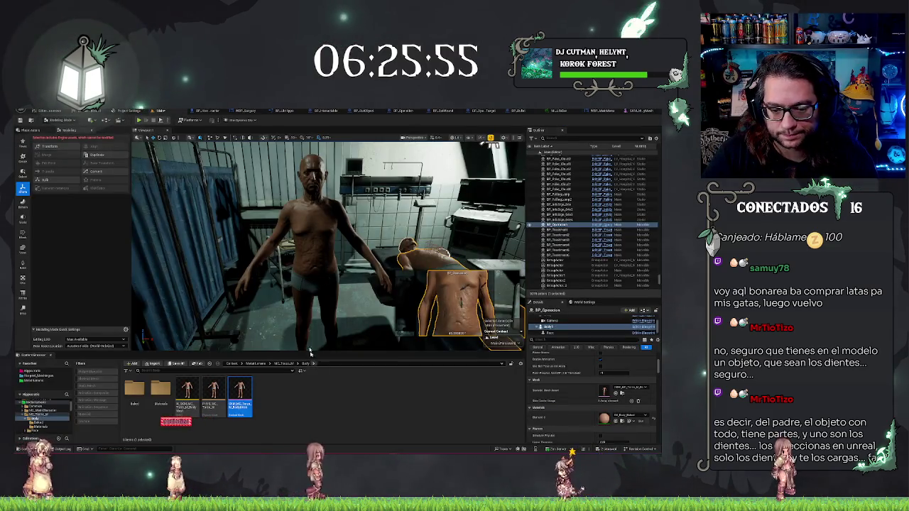
pyautogui.rightClick(294, 274)
pyautogui.rightClick(254, 182)
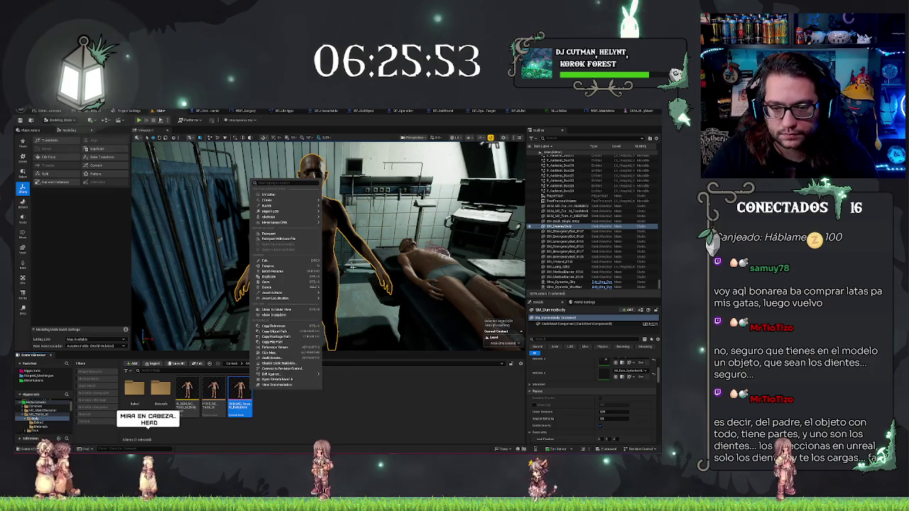
pyautogui.press('Escape')
# Browse from the Outliner to SM_DummyBody in the Meshes folder and duplicate the asset
pyautogui.rightClick(561, 228)
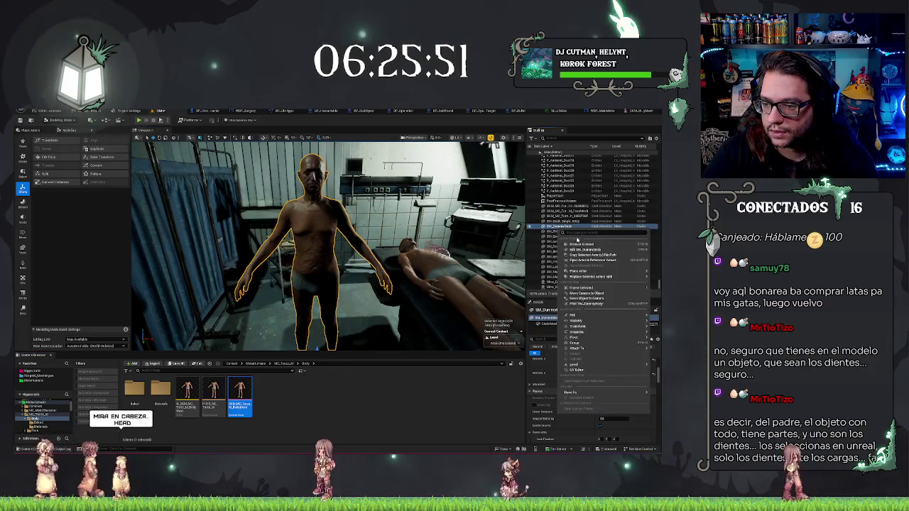
pyautogui.click(581, 244)
pyautogui.rightClick(238, 388)
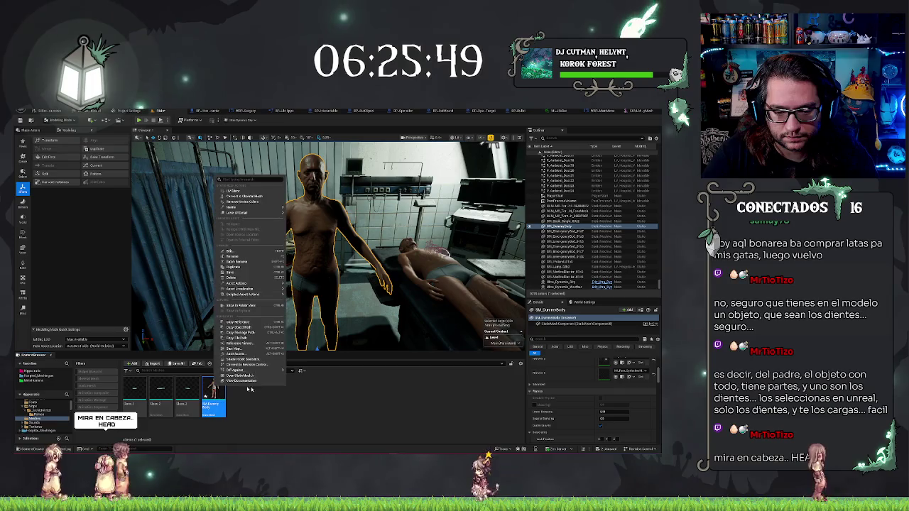
pyautogui.click(231, 272)
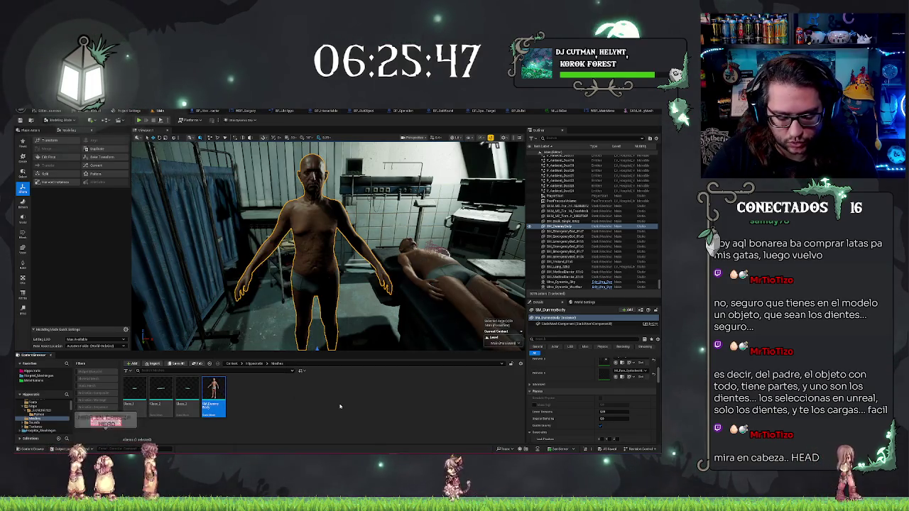
pyautogui.rightClick(264, 405)
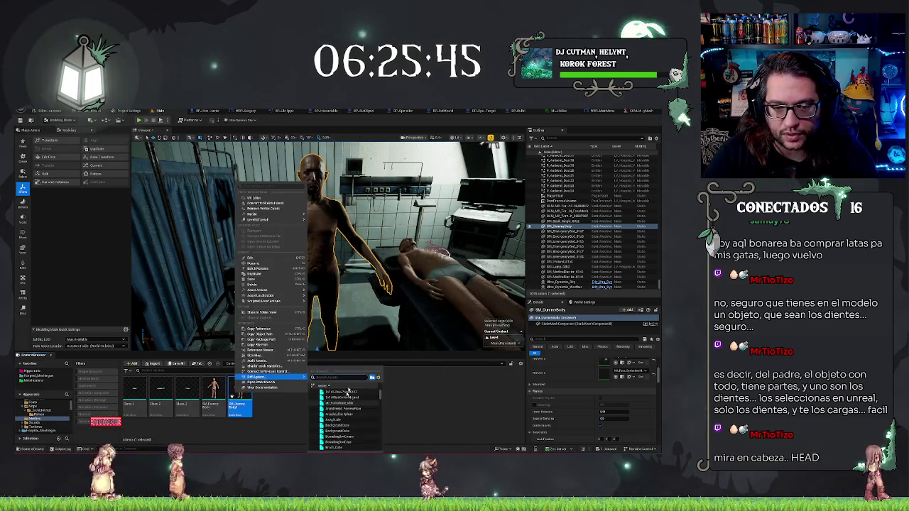
pyautogui.press('Escape')
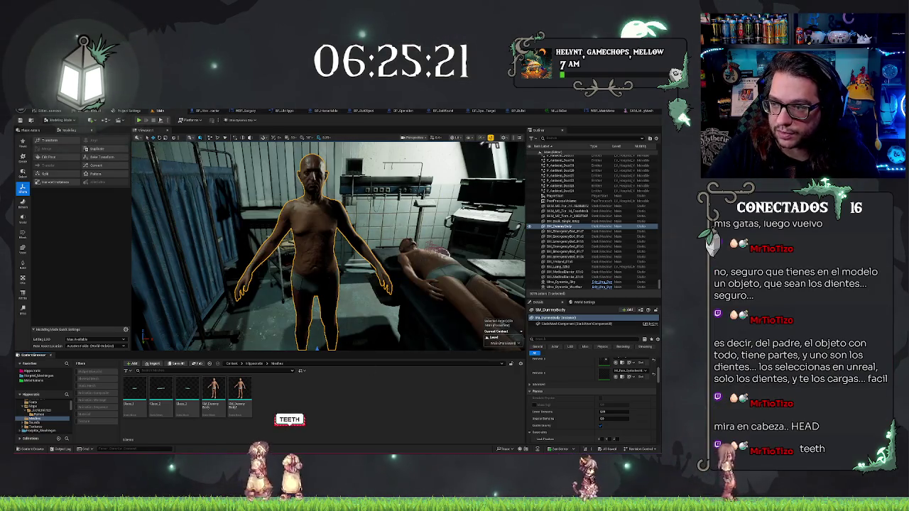
pyautogui.write('TEETH')
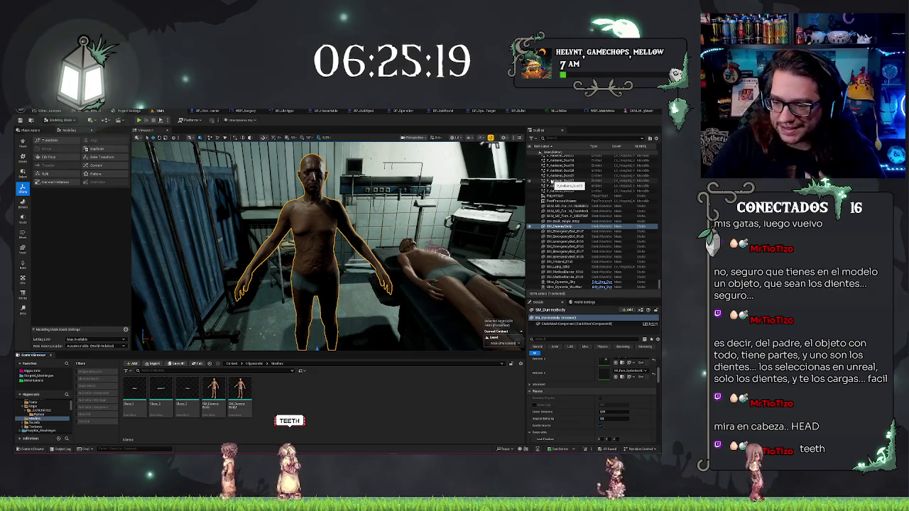
pyautogui.click(426, 249)
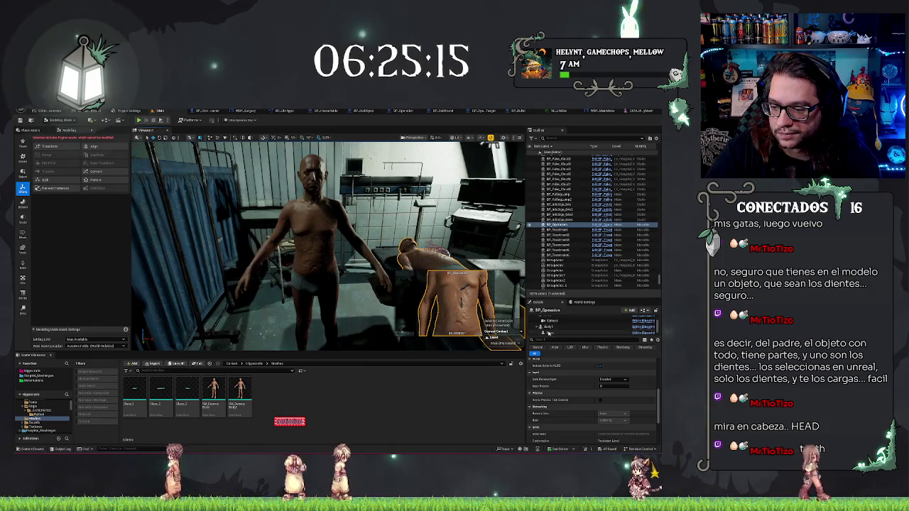
# Browse to the patient's Face mesh from BP_Operacion and open it in the Skeletal Mesh editor
pyautogui.click(552, 331)
pyautogui.click(622, 370)
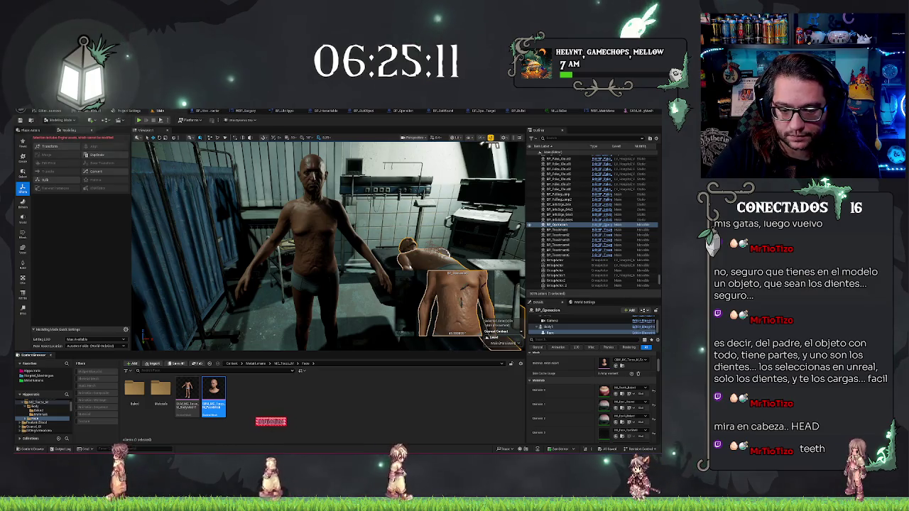
pyautogui.doubleClick(213, 394)
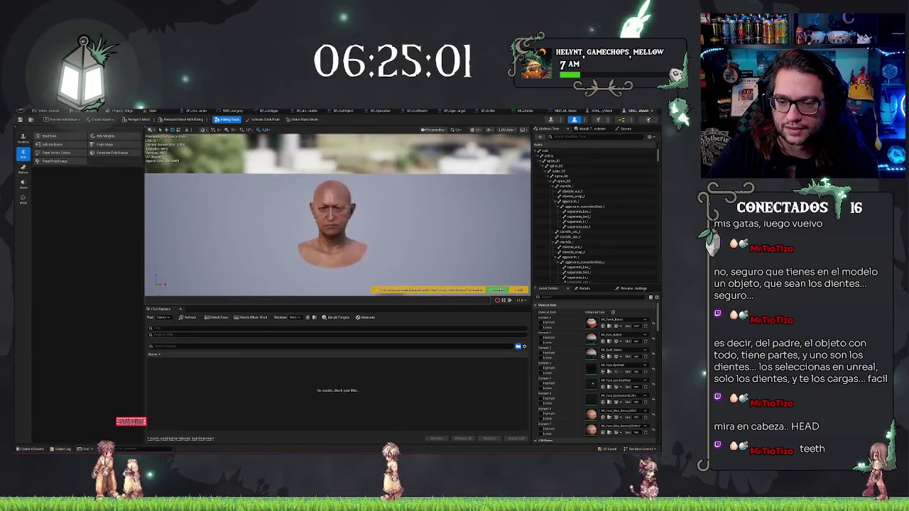
# Review the face mesh's Curves, then switch back to the hospital level tab
pyautogui.scroll(-3, 601, 242)
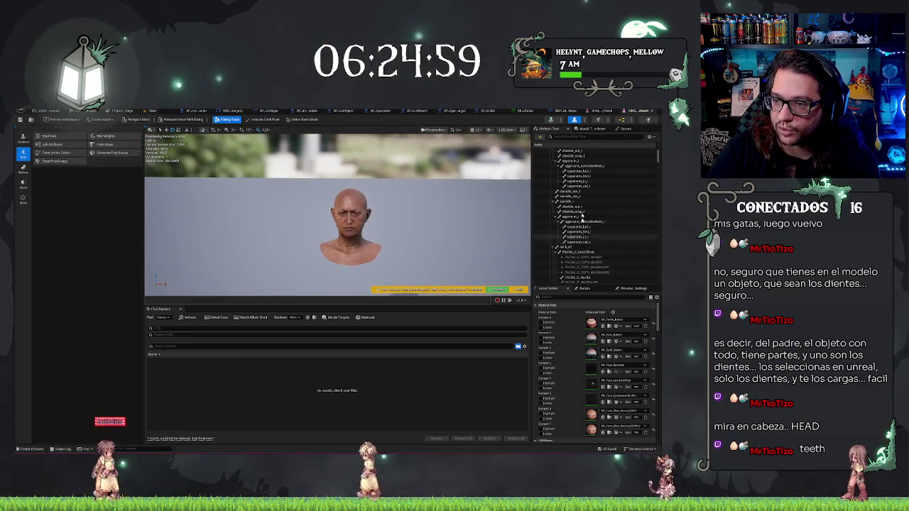
pyautogui.click(622, 129)
pyautogui.scroll(-5, 565, 208)
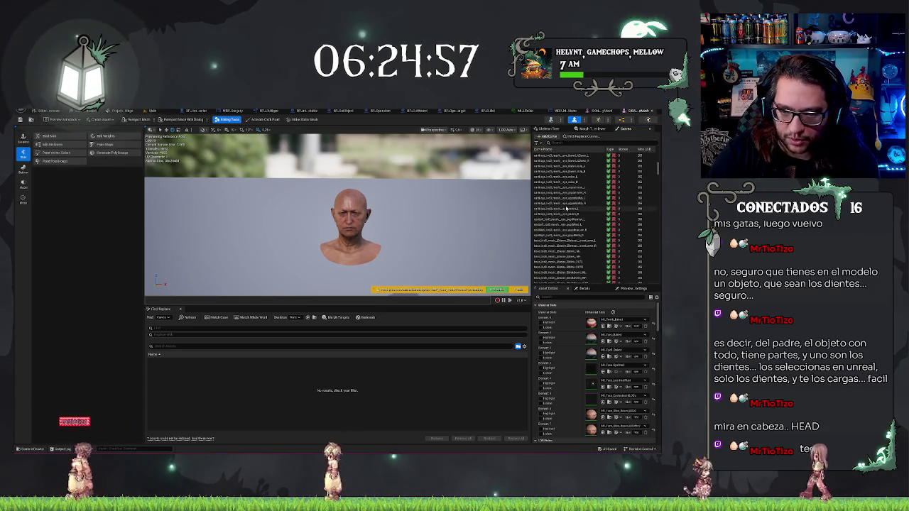
pyautogui.scroll(-5, 566, 208)
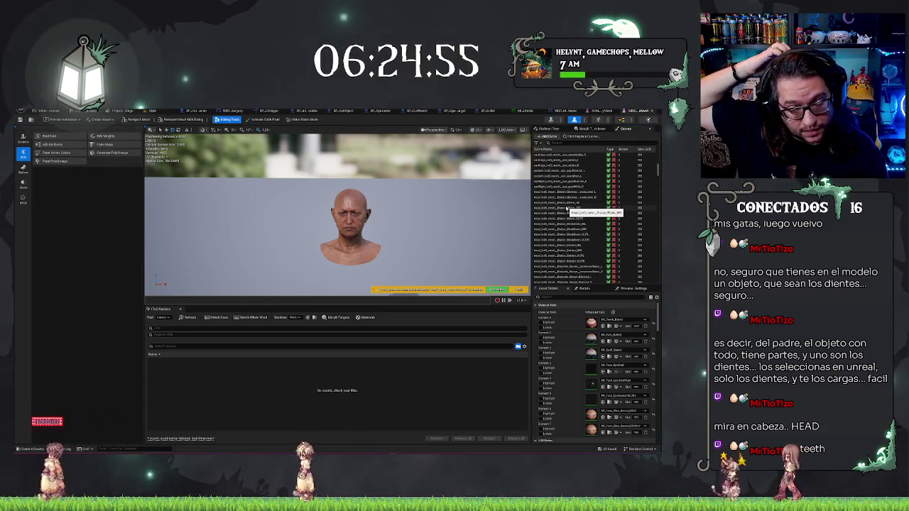
pyautogui.scroll(2, 372, 178)
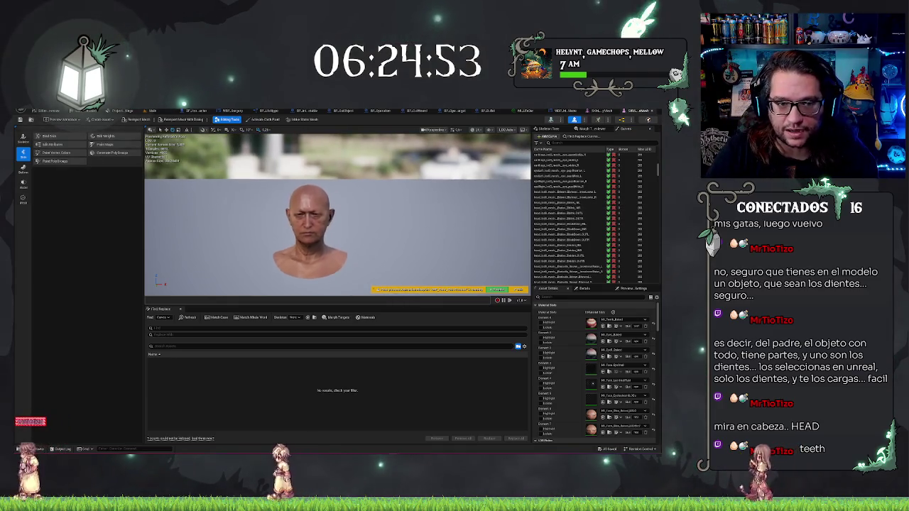
pyautogui.scroll(2, 373, 179)
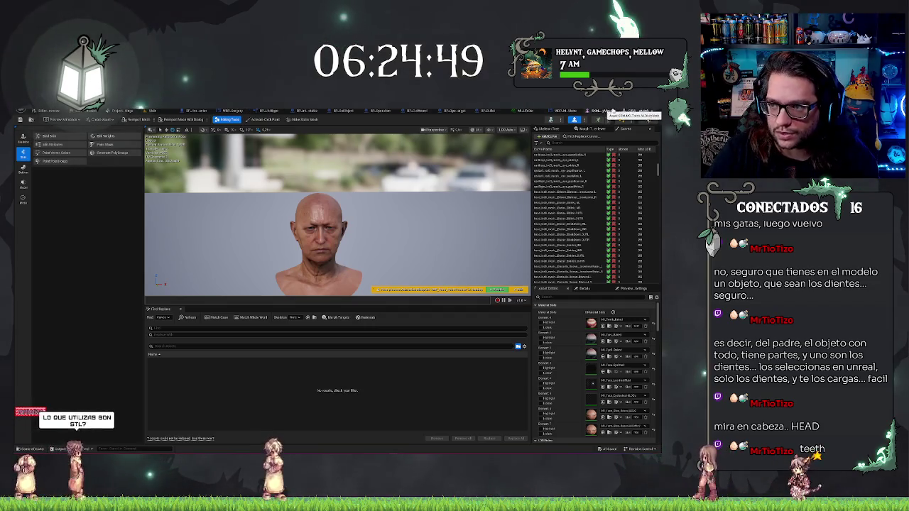
pyautogui.click(605, 111)
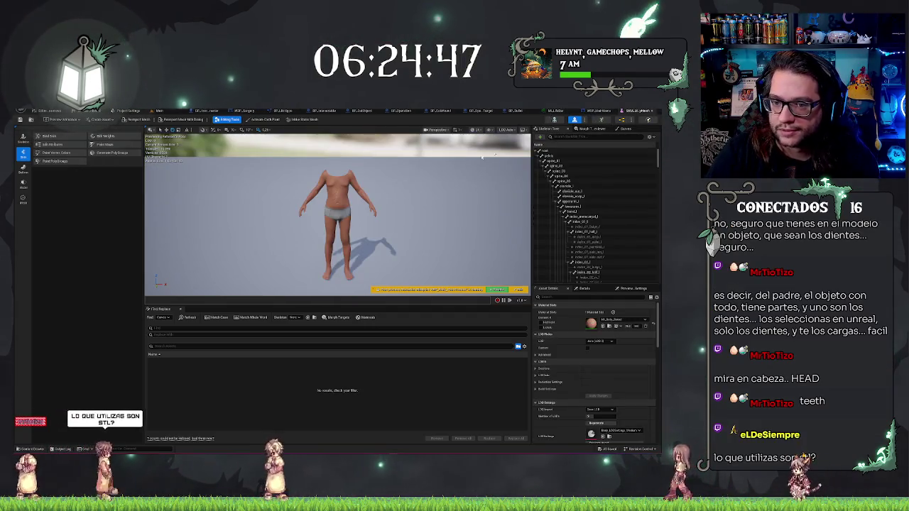
pyautogui.click(637, 111)
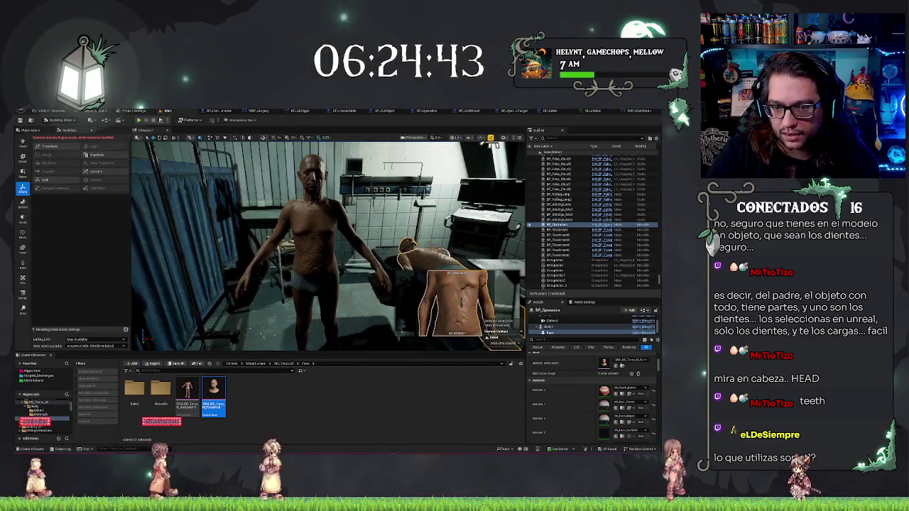
pyautogui.scroll(5, 328, 244)
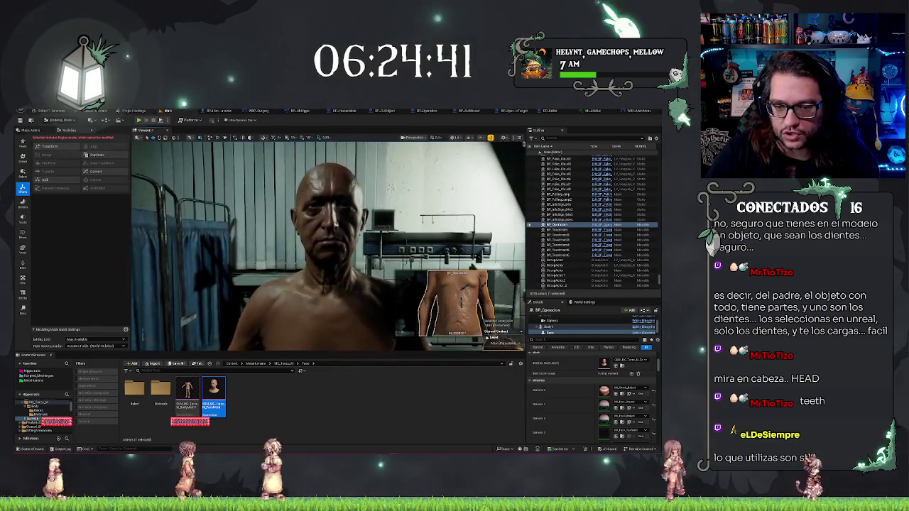
pyautogui.scroll(-5, 513, 183)
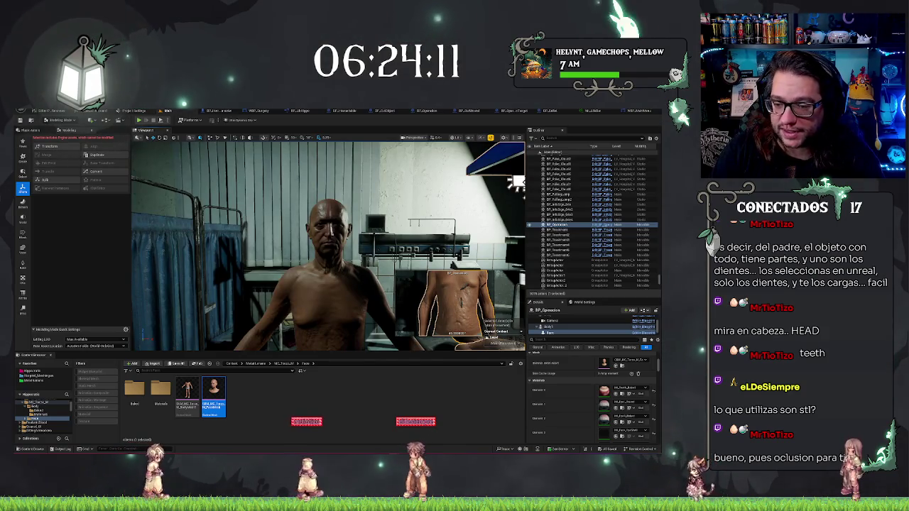
pyautogui.scroll(3, 349, 277)
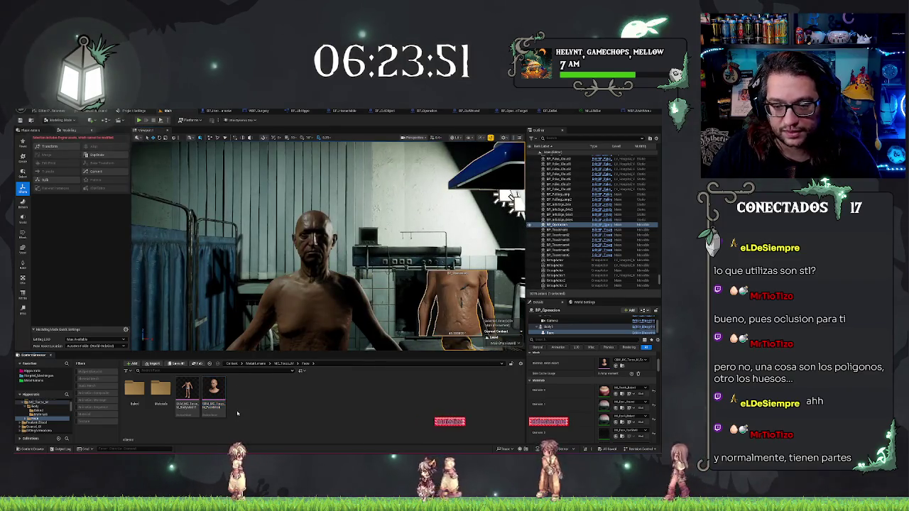
pyautogui.click(285, 323)
# Locate the standing man's SM_DummyBody mesh in the Meshes folder and bring up its asset options
pyautogui.rightClick(552, 228)
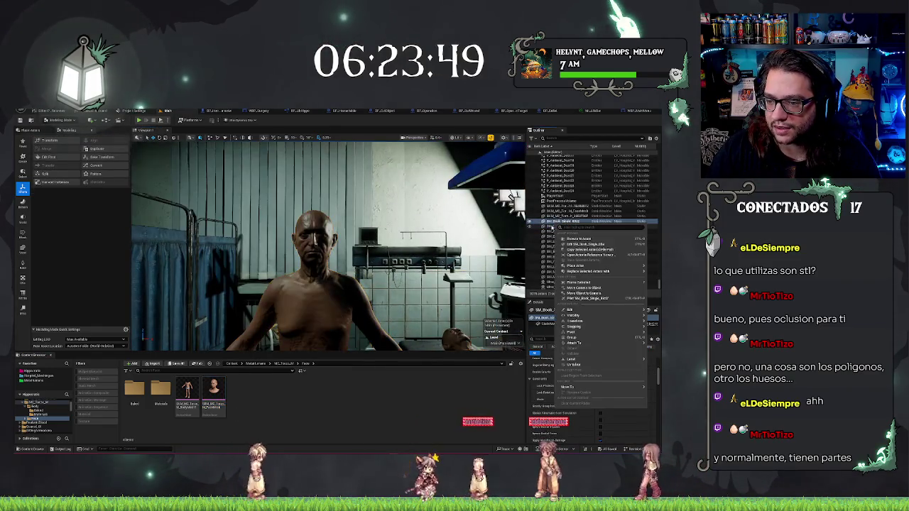
pyautogui.click(573, 243)
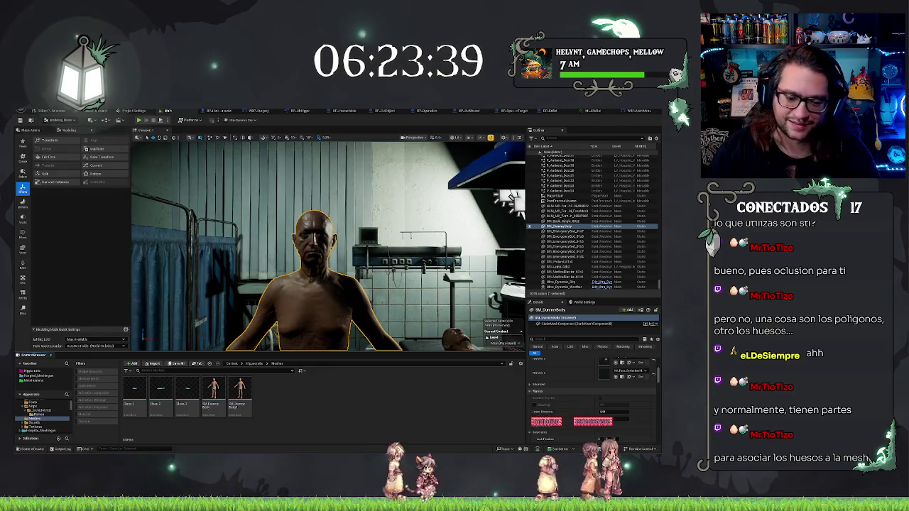
pyautogui.moveTo(326, 256); pyautogui.dragTo(354, 266)
pyautogui.scroll(3, 340, 292)
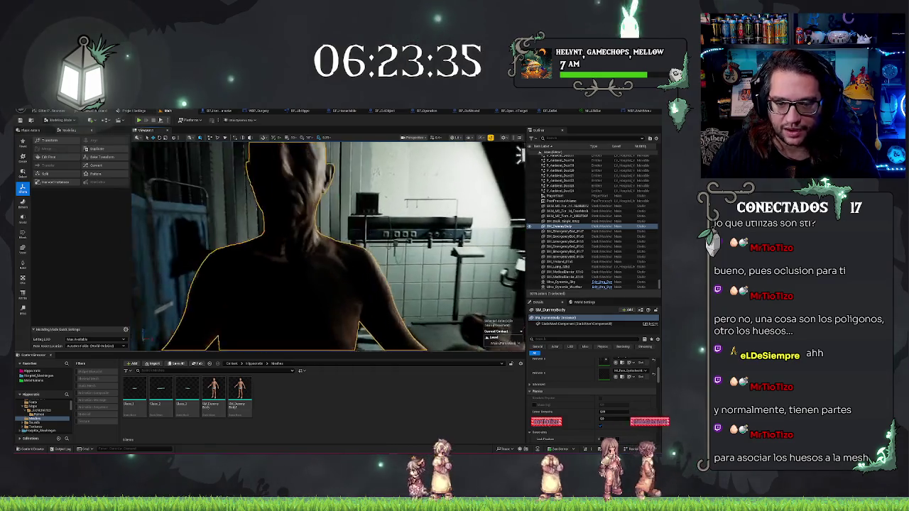
pyautogui.scroll(-3, 327, 255)
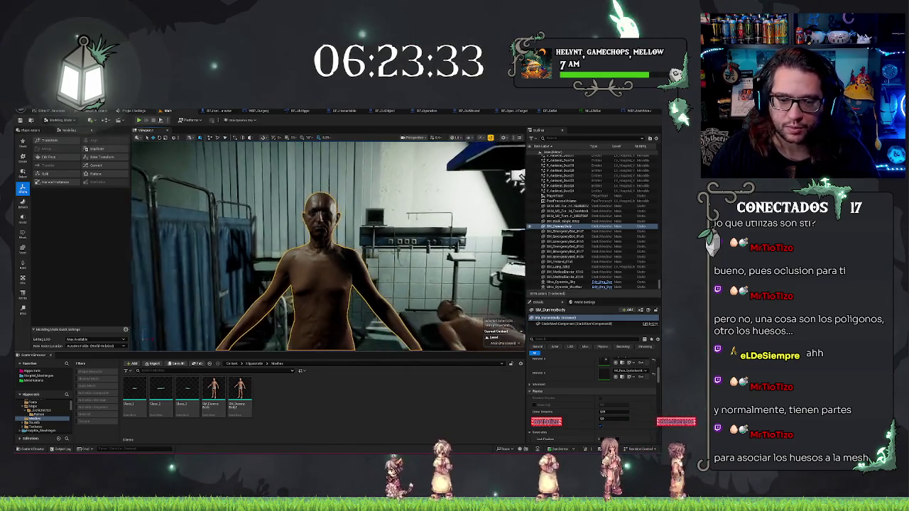
pyautogui.rightClick(235, 407)
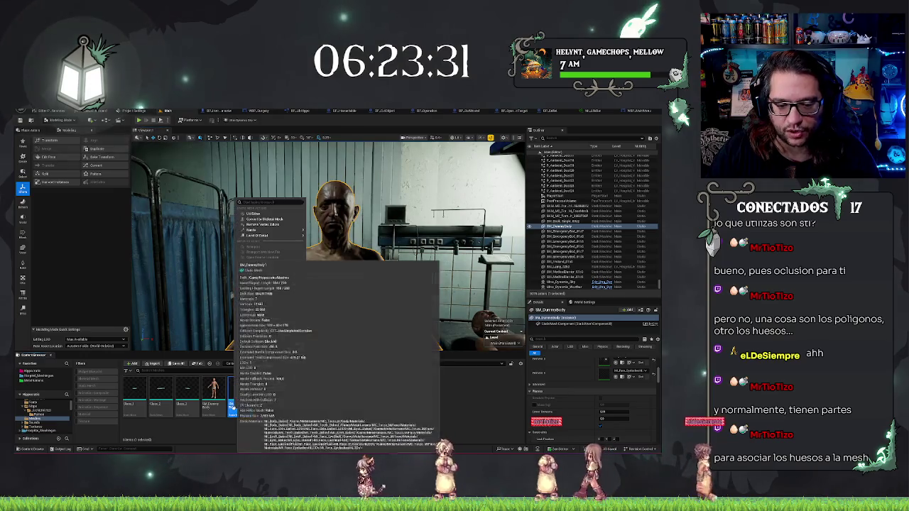
# Start converting SM_DummyBody to a skeletal mesh using Use Existing Skeletal Mesh
pyautogui.moveTo(284, 233)
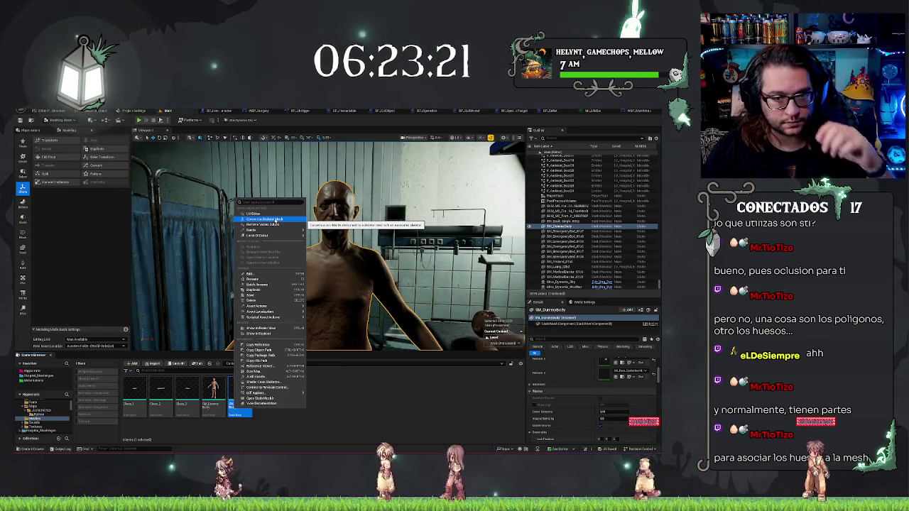
pyautogui.click(275, 220)
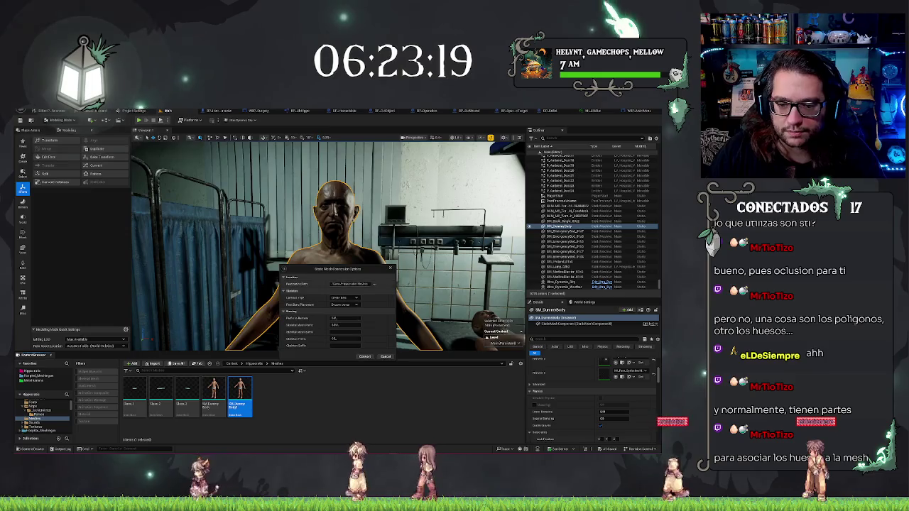
pyautogui.click(358, 299)
pyautogui.click(353, 308)
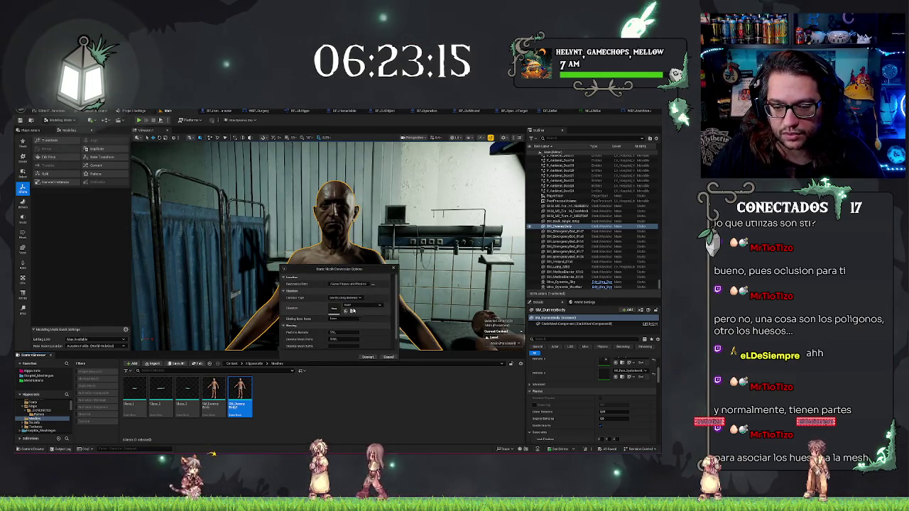
pyautogui.click(359, 297)
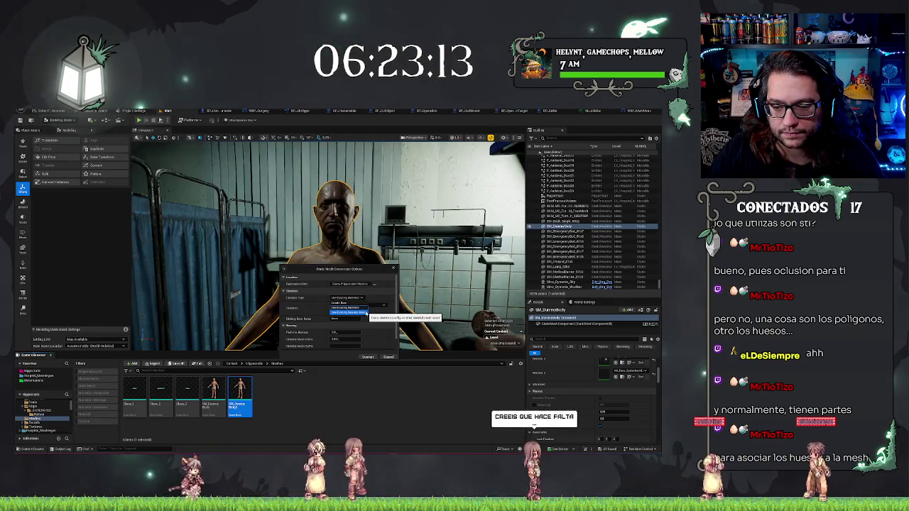
pyautogui.click(364, 312)
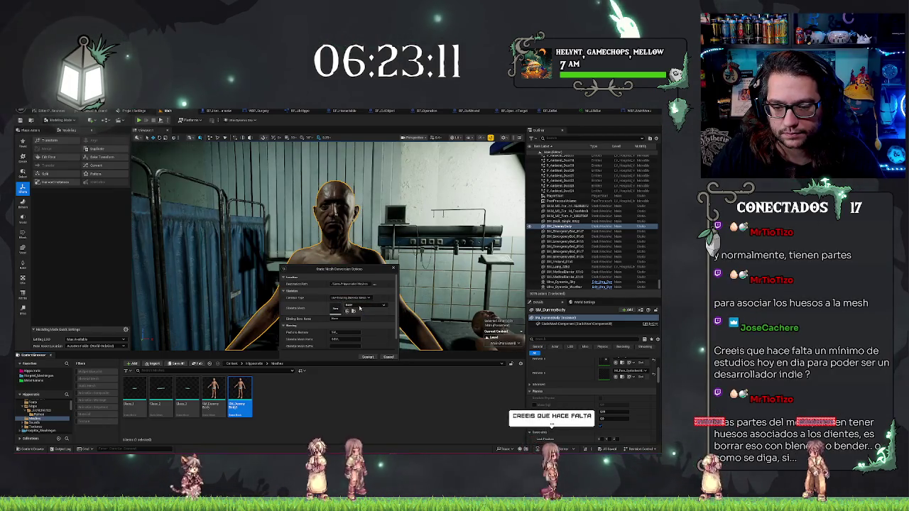
# Pick SKM_MC_Torso_M_BodyMesh as the skeletal mesh, keep the binding bone, and convert
pyautogui.click(359, 306)
pyautogui.write('skel')
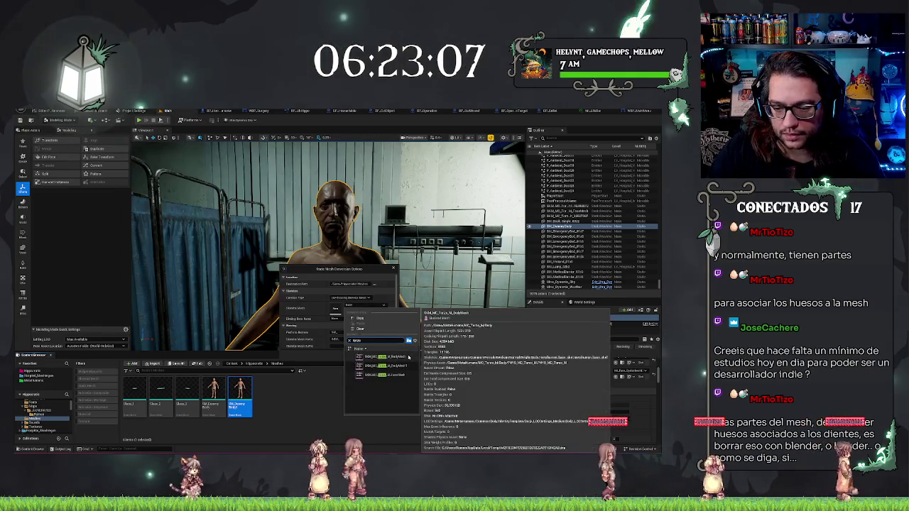
pyautogui.click(407, 357)
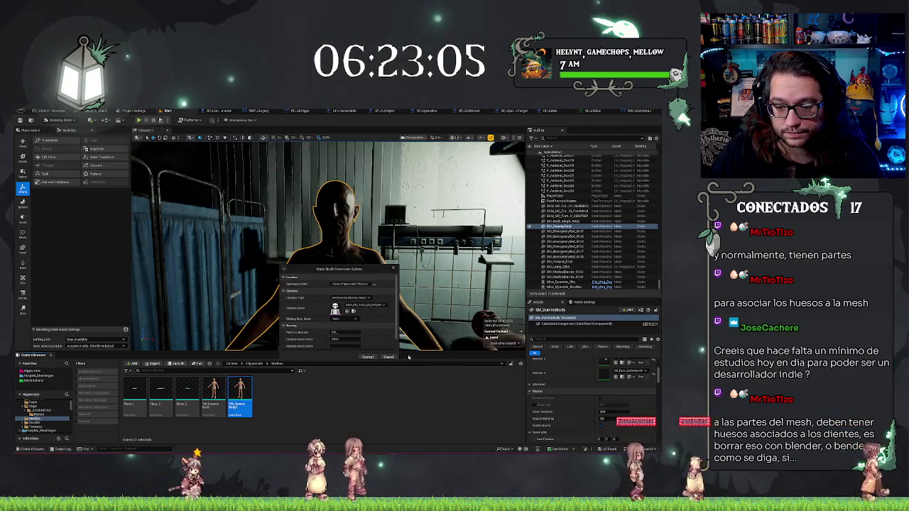
pyautogui.scroll(-1, 352, 326)
pyautogui.click(348, 305)
pyautogui.click(346, 305)
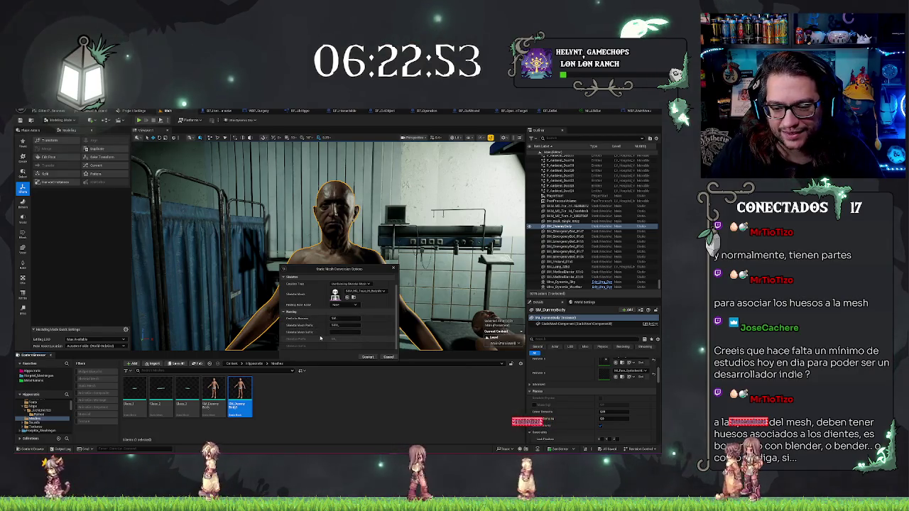
pyautogui.click(367, 357)
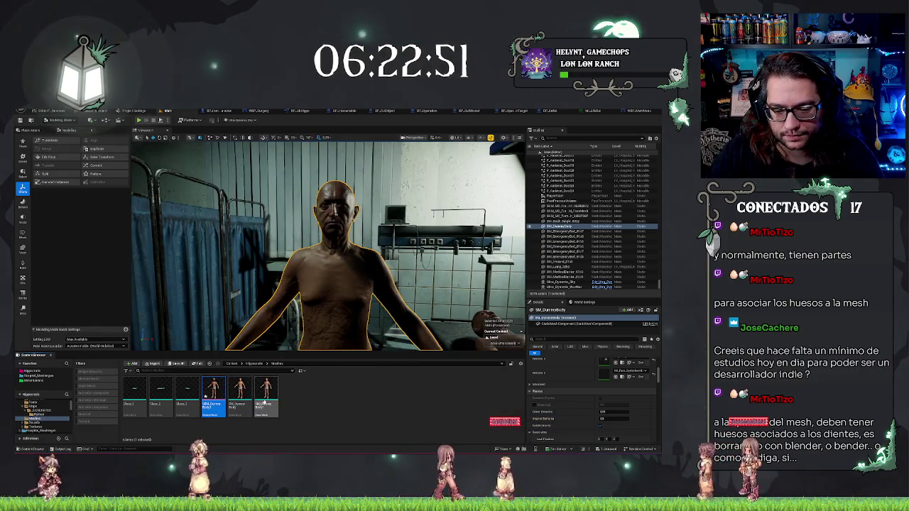
# Place the new skeletal dummy asset into the hospital room, frame it with F, and return to the level view
pyautogui.click(212, 394)
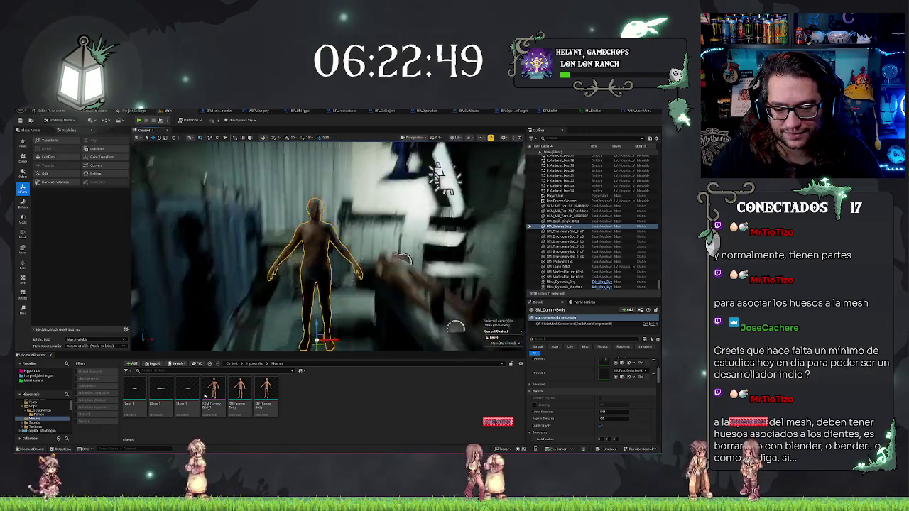
pyautogui.moveTo(260, 338); pyautogui.dragTo(242, 333)
pyautogui.press('f')
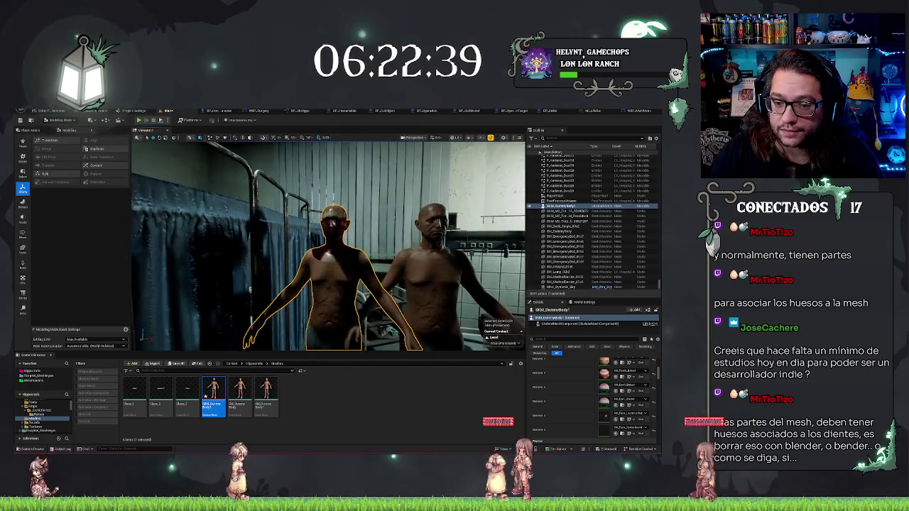
pyautogui.rightClick(341, 266)
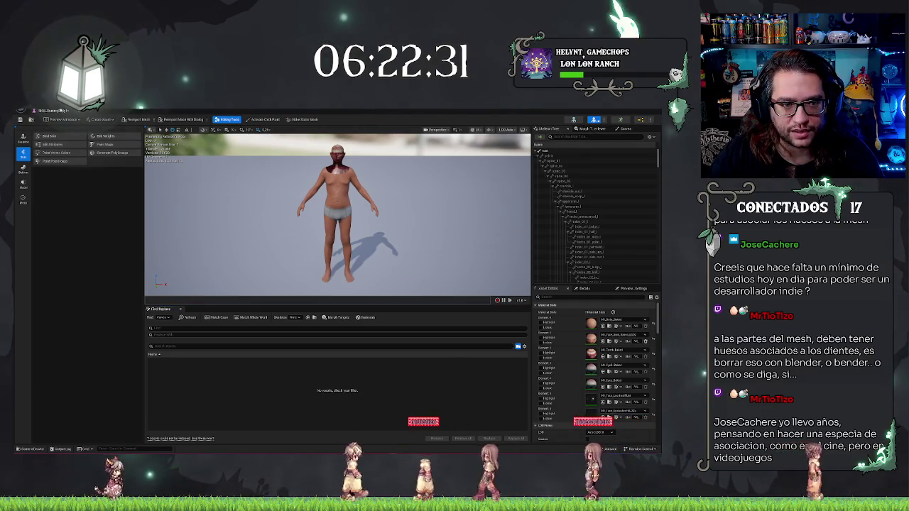
pyautogui.click(60, 115)
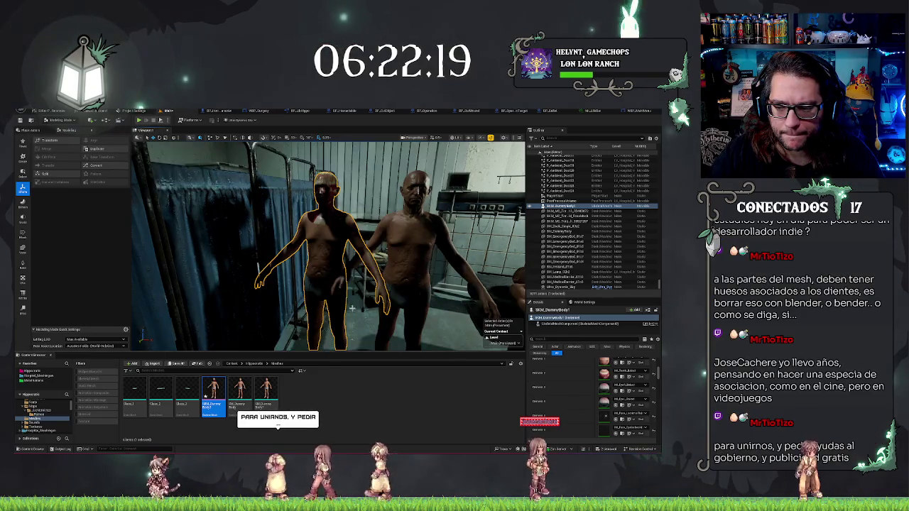
pyautogui.scroll(2, 579, 362)
# Assign the animation blueprint as the second dummy's Anim Class
pyautogui.scroll(3, 579, 362)
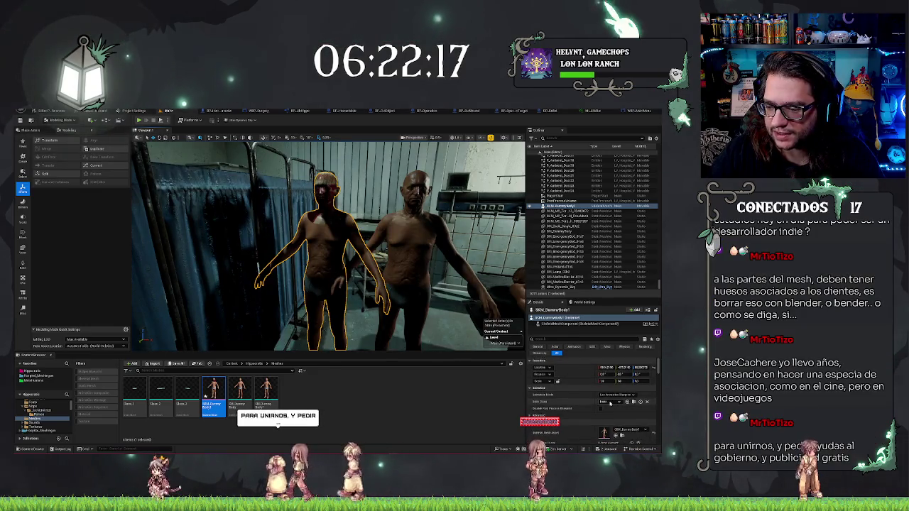
pyautogui.click(608, 402)
pyautogui.click(572, 400)
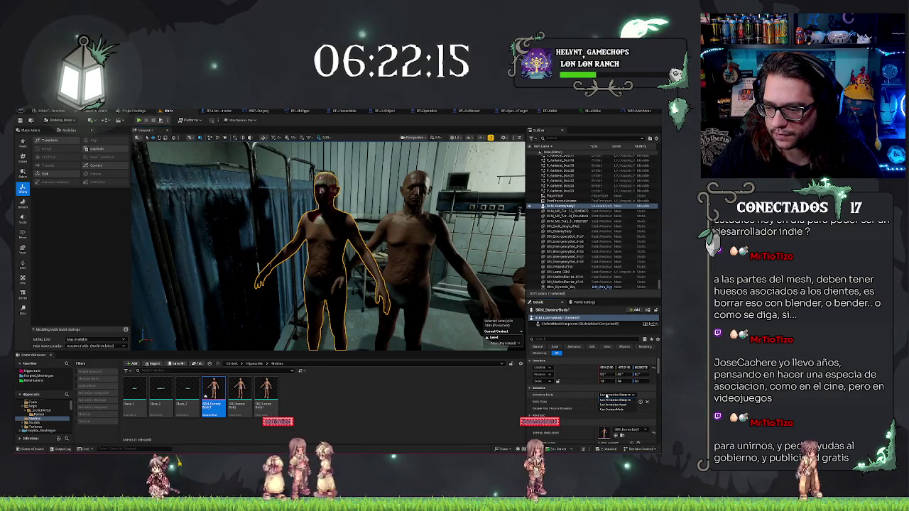
pyautogui.click(615, 405)
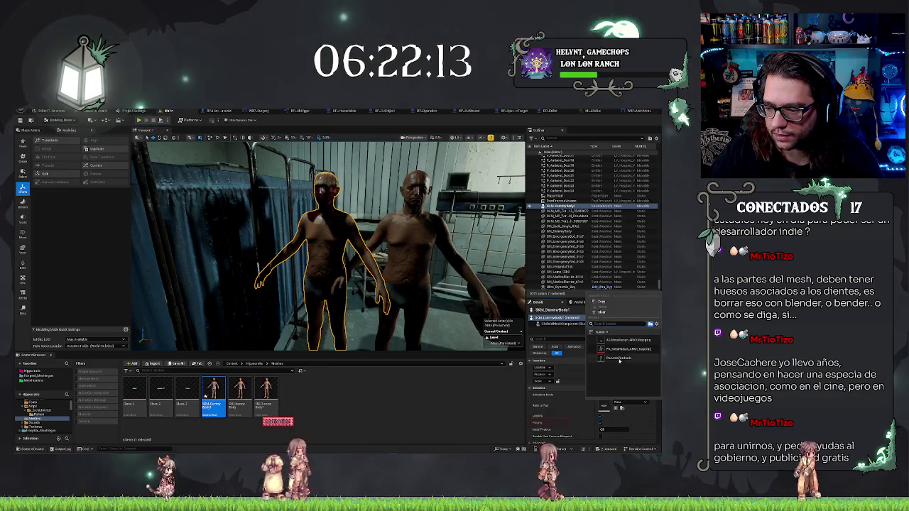
pyautogui.click(618, 359)
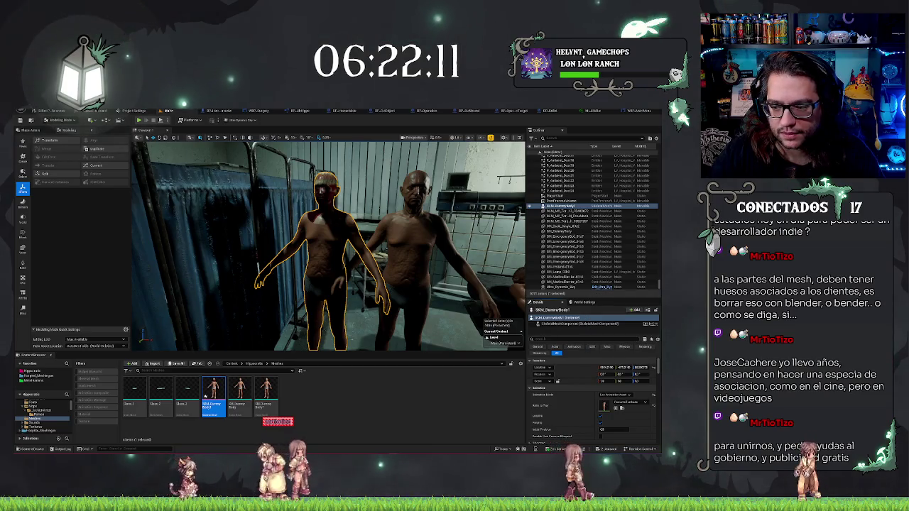
pyautogui.moveTo(488, 328); pyautogui.dragTo(441, 329)
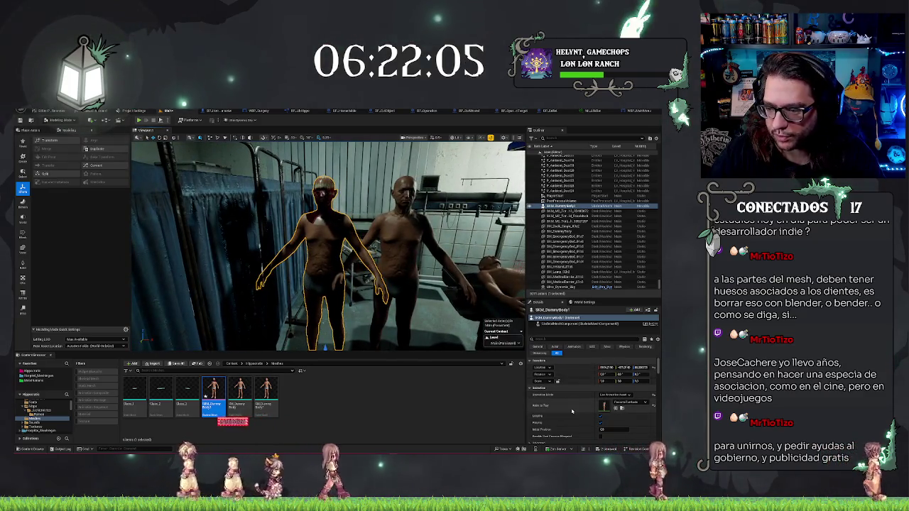
# Set the dummy actor's Initial Position to 0.0 and open the SKM_DummyBody1 asset
pyautogui.click(550, 324)
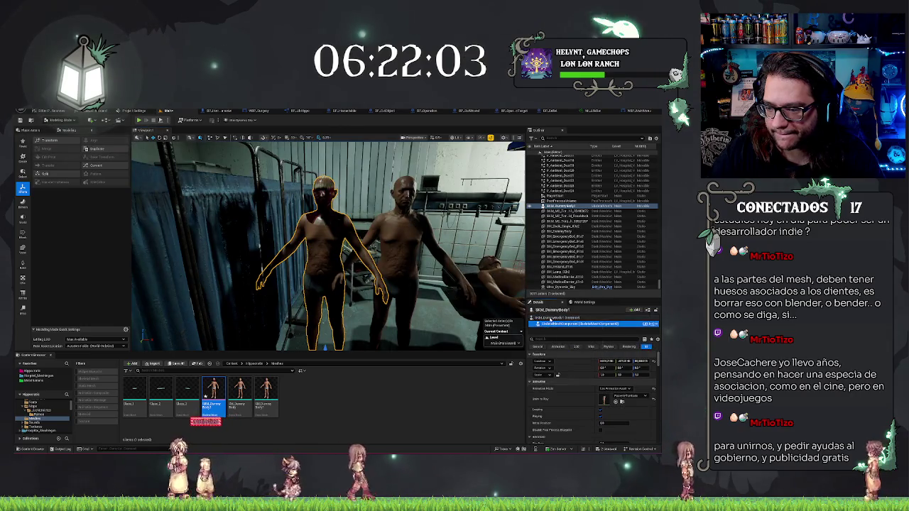
pyautogui.click(551, 316)
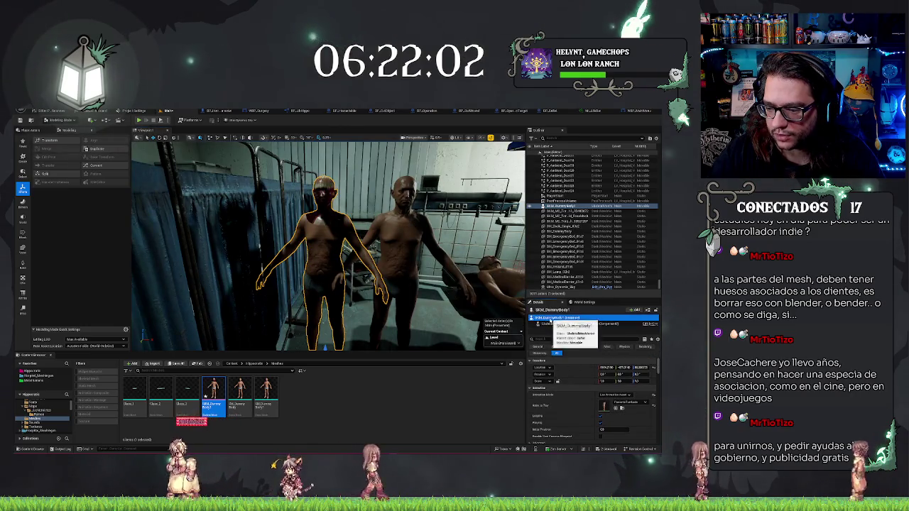
pyautogui.click(611, 430)
pyautogui.press('Return')
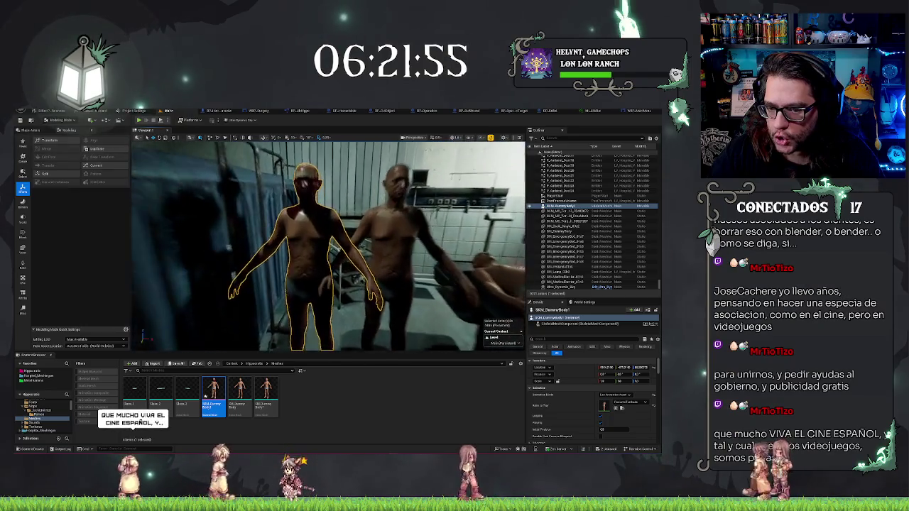
pyautogui.doubleClick(209, 411)
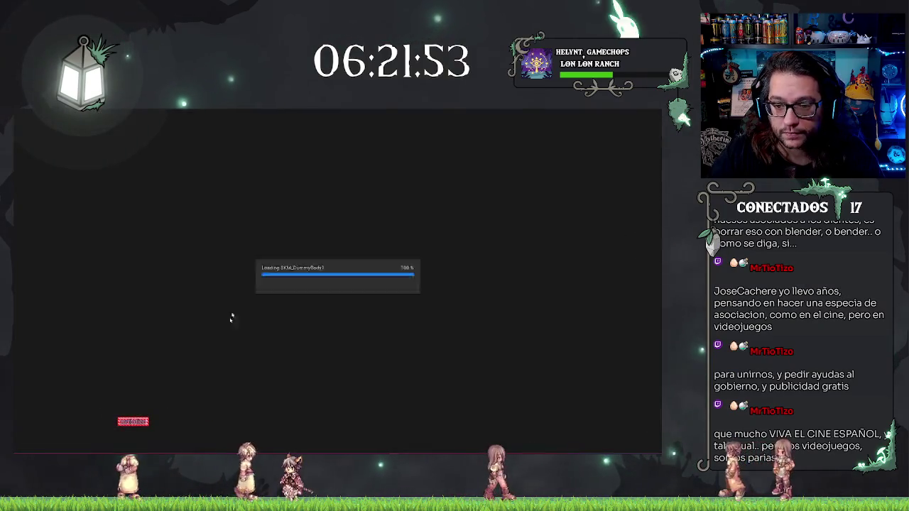
pyautogui.scroll(-5, 622, 173)
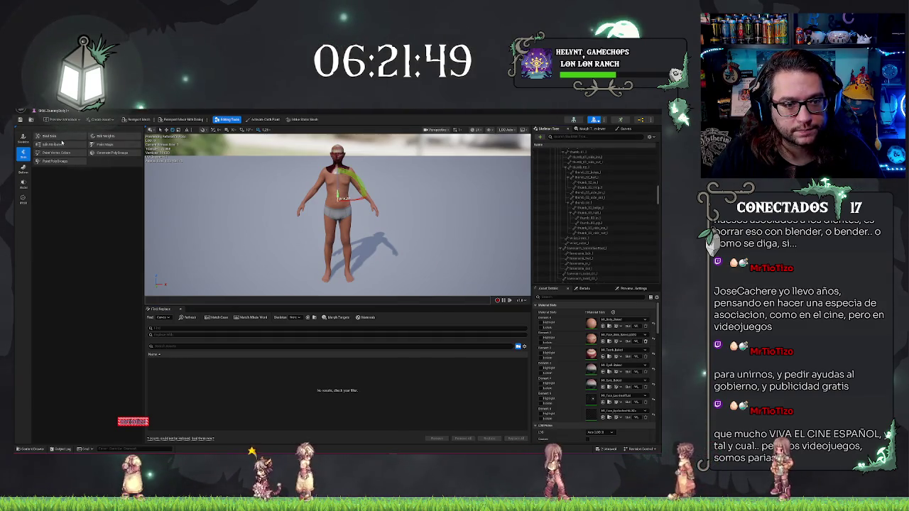
pyautogui.click(23, 137)
pyautogui.click(594, 183)
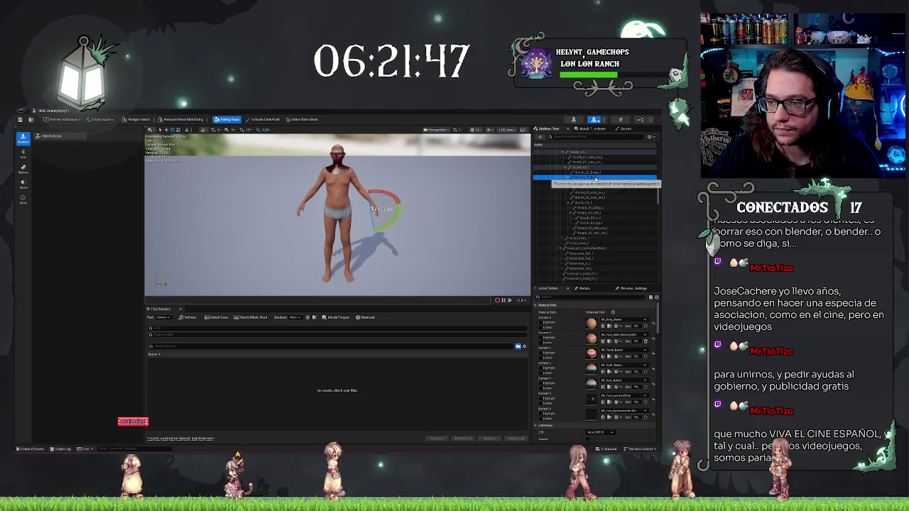
pyautogui.scroll(2, 596, 181)
pyautogui.scroll(2, 596, 181)
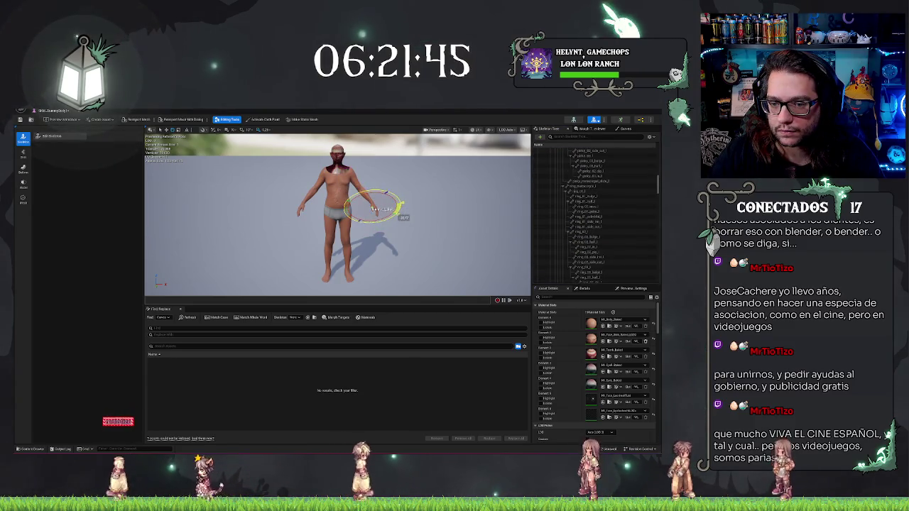
pyautogui.hotkey('ctrl', 'z')
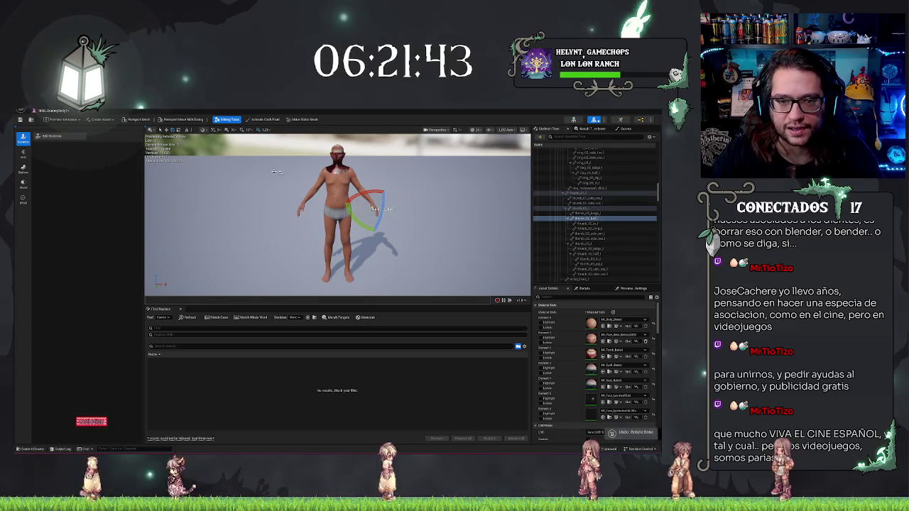
pyautogui.click(54, 116)
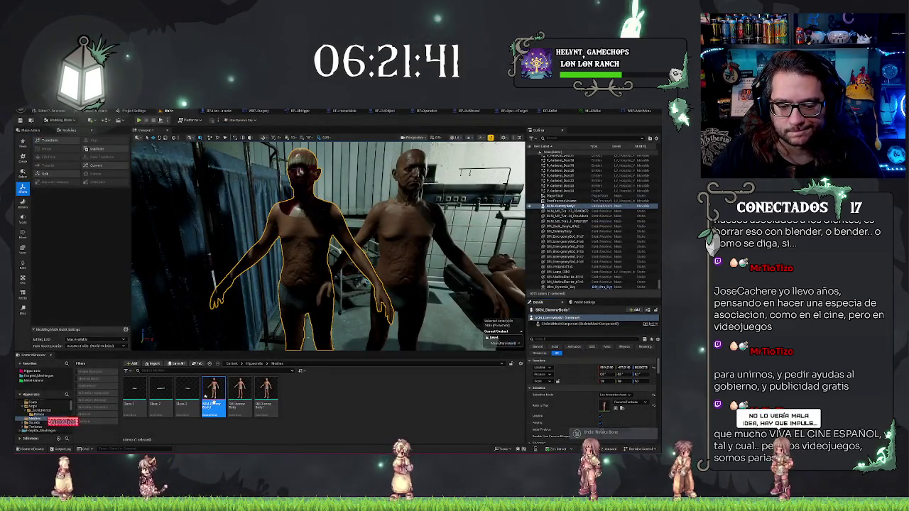
pyautogui.press('Delete')
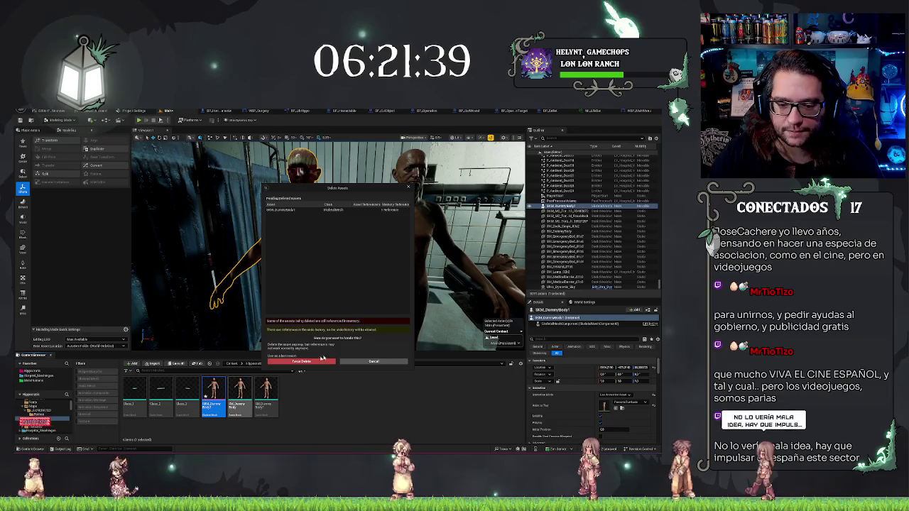
pyautogui.press('Escape')
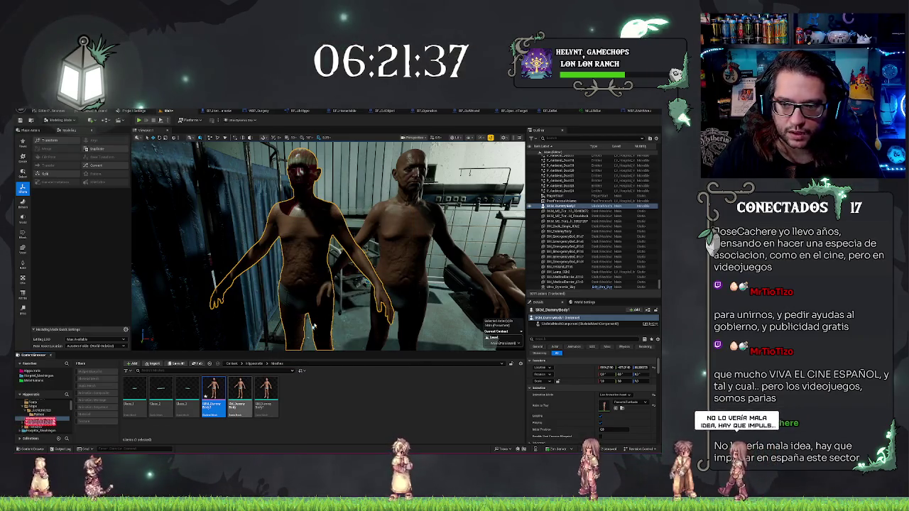
# Open the dummy body's mesh conversion options and choose to reuse an existing skeleton
pyautogui.moveTo(327, 248)
pyautogui.mouseDown()
pyautogui.moveTo(369, 241)
pyautogui.moveTo(516, 157)
pyautogui.mouseUp()
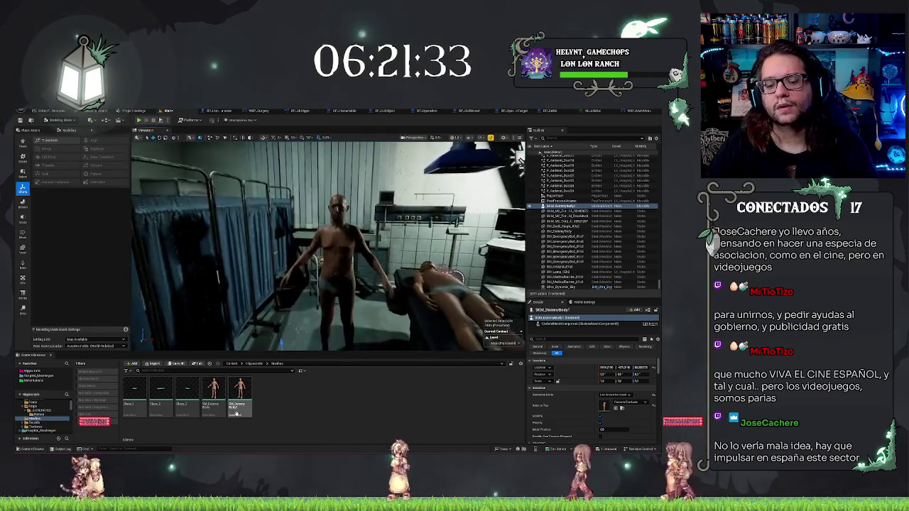
pyautogui.rightClick(236, 413)
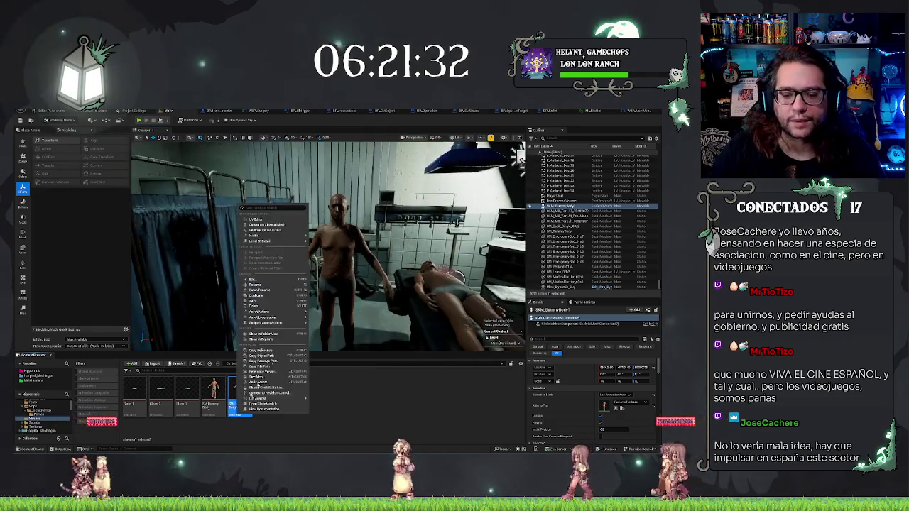
pyautogui.click(269, 225)
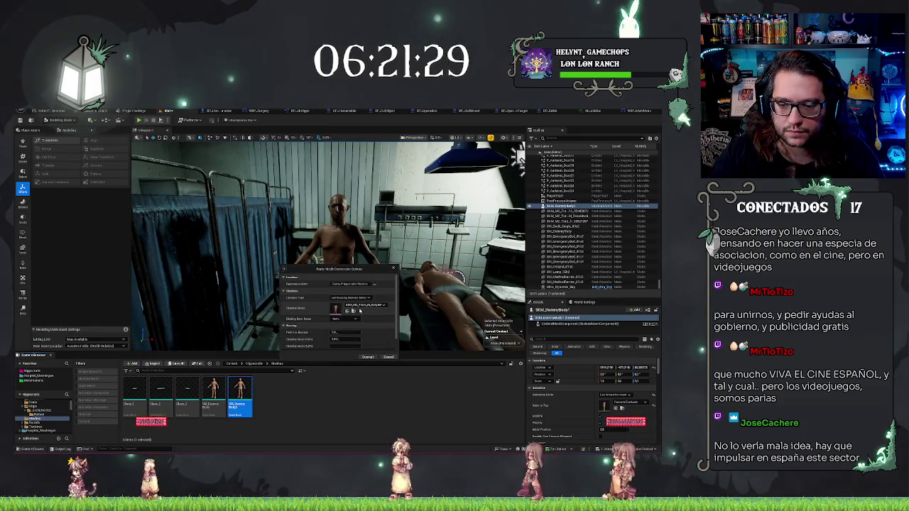
pyautogui.click(358, 305)
pyautogui.click(350, 298)
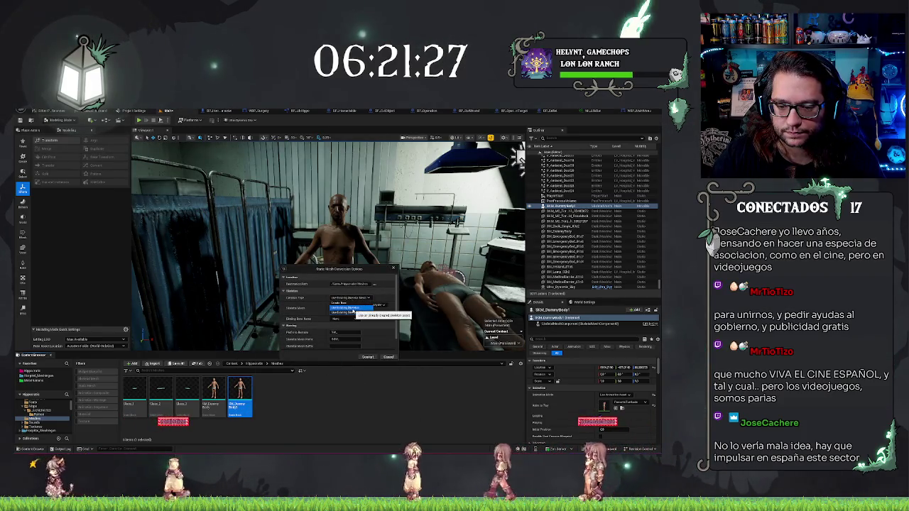
pyautogui.click(348, 307)
# Convert with base_skel as skeleton, with the blending bone option set, and place the new SM_Dummy Body
pyautogui.click(362, 308)
pyautogui.write('meta')
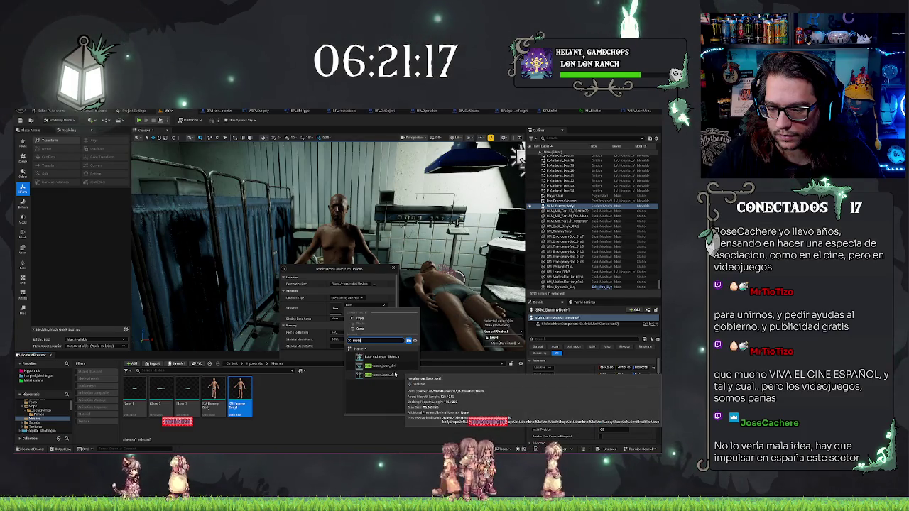
pyautogui.click(390, 374)
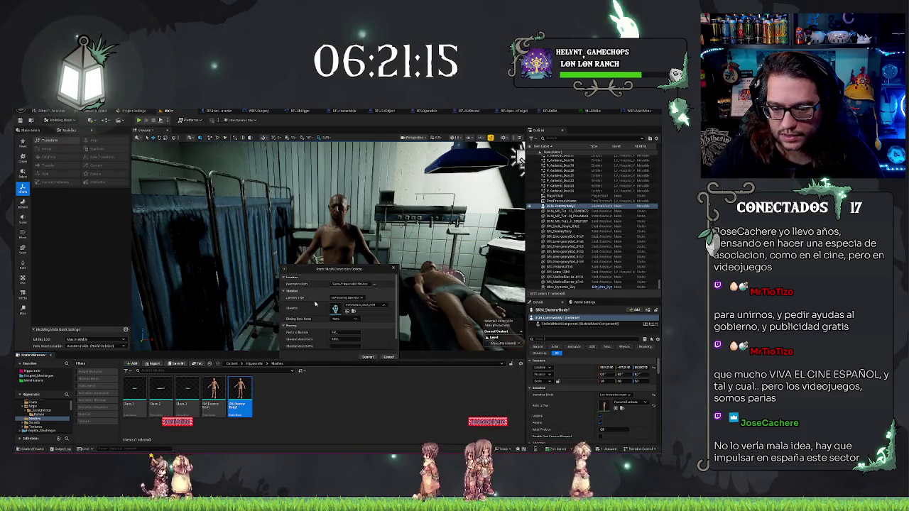
pyautogui.click(340, 320)
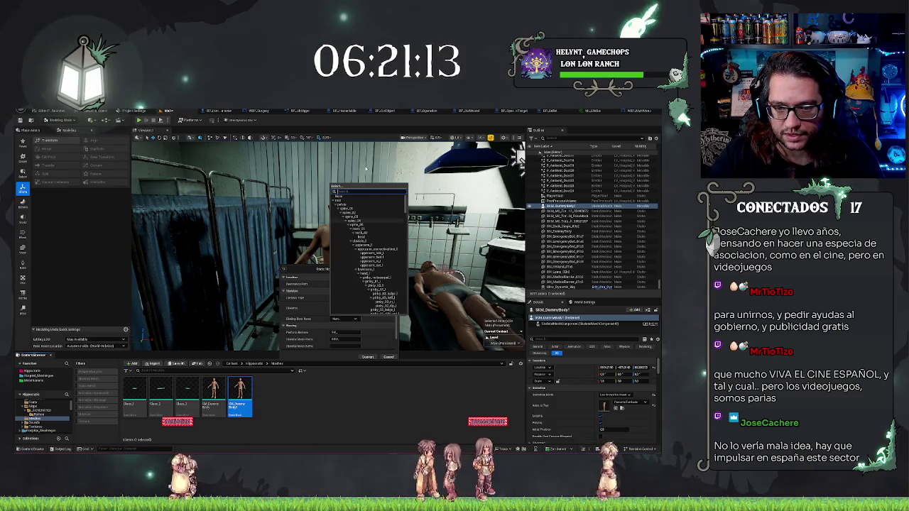
pyautogui.click(337, 264)
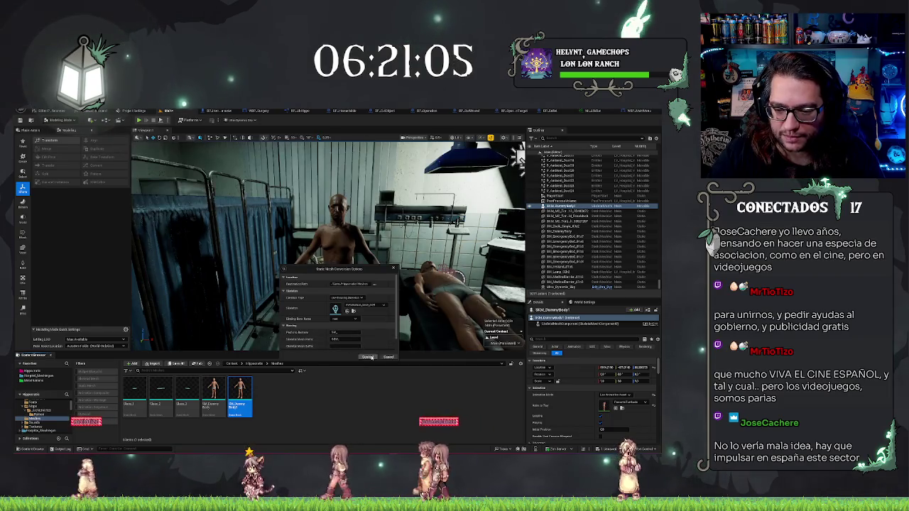
pyautogui.click(367, 357)
pyautogui.moveTo(260, 331); pyautogui.dragTo(291, 346)
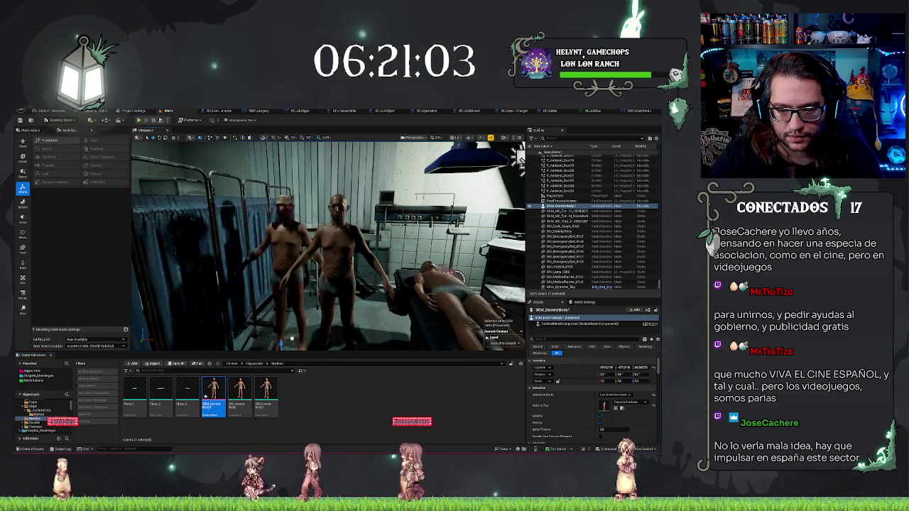
# Check the new dummy body's mesh in Details, then delete the SKM_DummyBody1 asset
pyautogui.moveTo(520, 158); pyautogui.dragTo(459, 157)
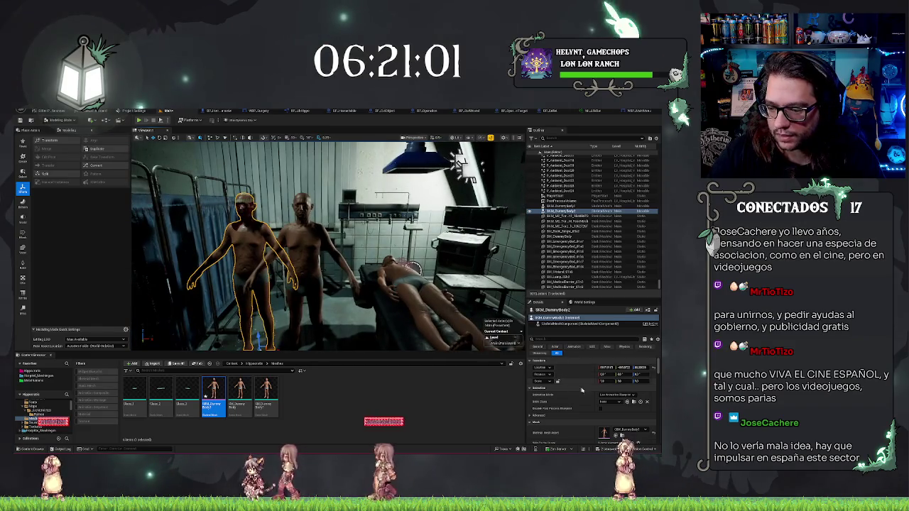
pyautogui.click(559, 406)
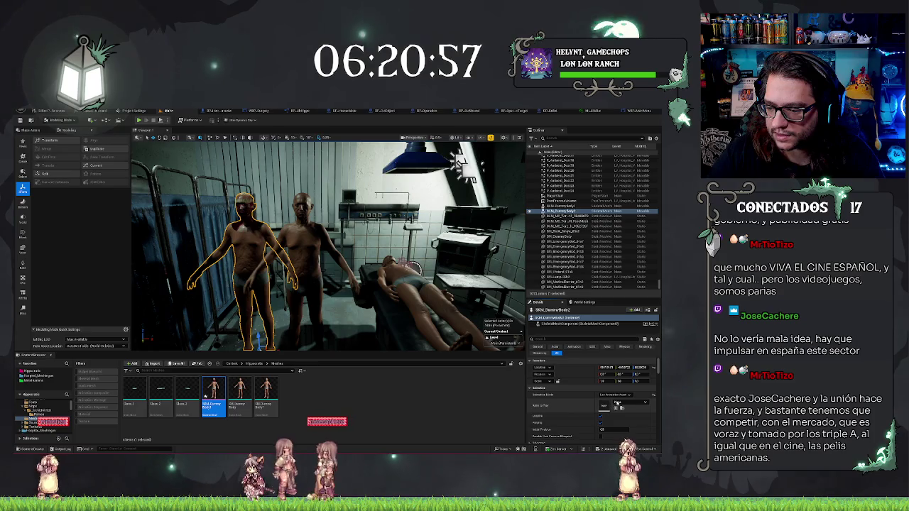
pyautogui.click(618, 404)
pyautogui.click(618, 359)
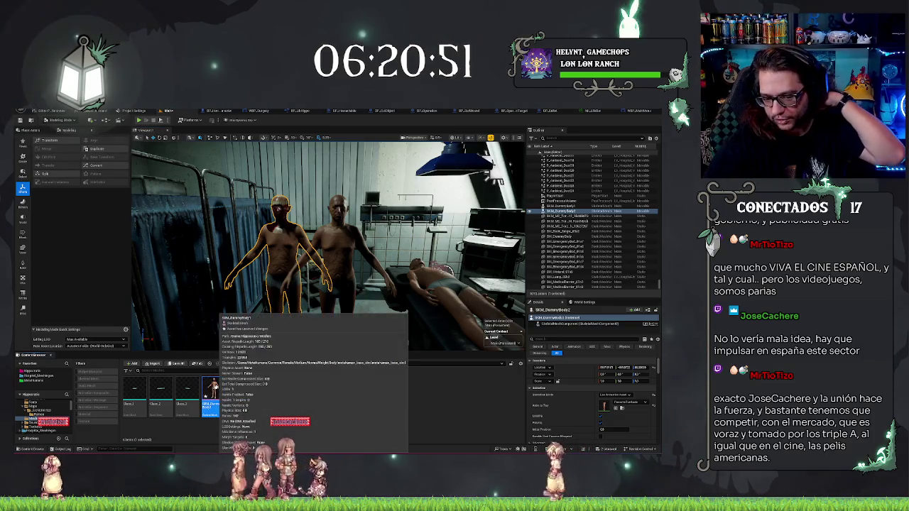
pyautogui.click(214, 390)
pyautogui.press('Delete')
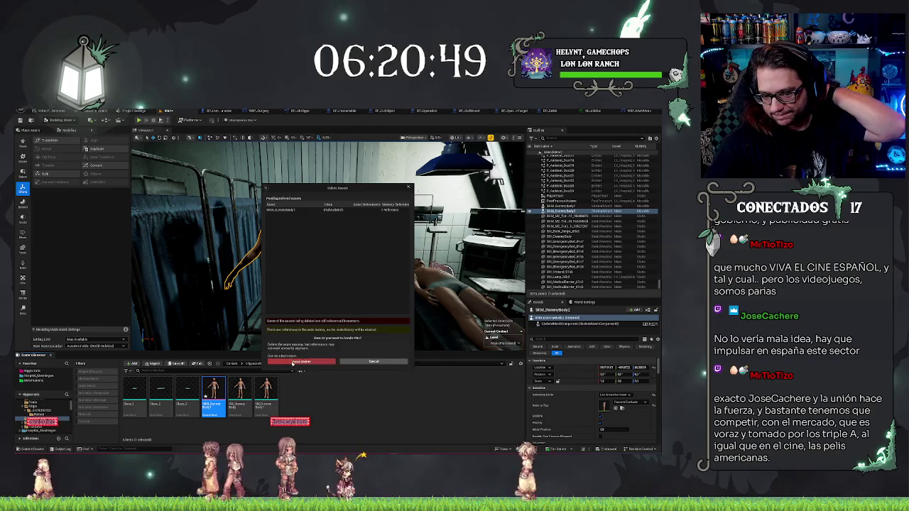
# Force-delete SKM_DummyBody1 despite its references in the level
pyautogui.click(291, 362)
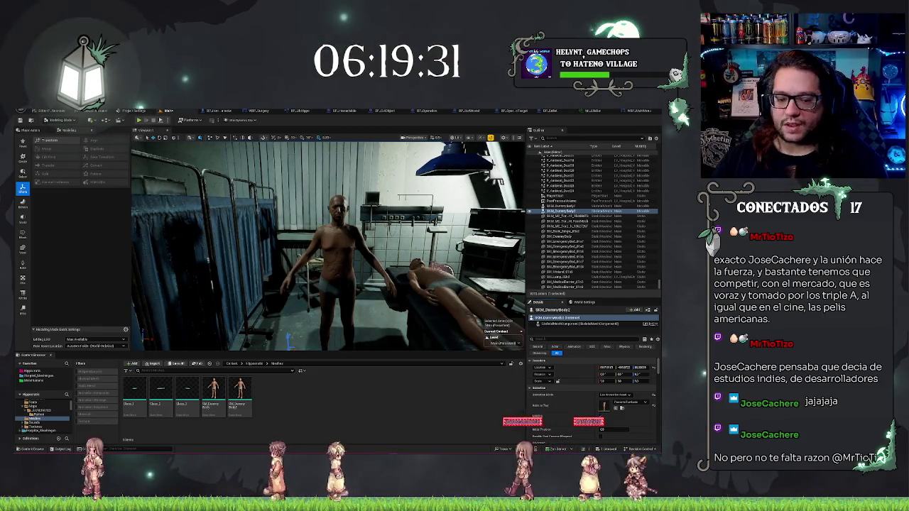
# Remove one standing dummy body from the level and delete the SM_DummyBody1 asset
pyautogui.click(338, 241)
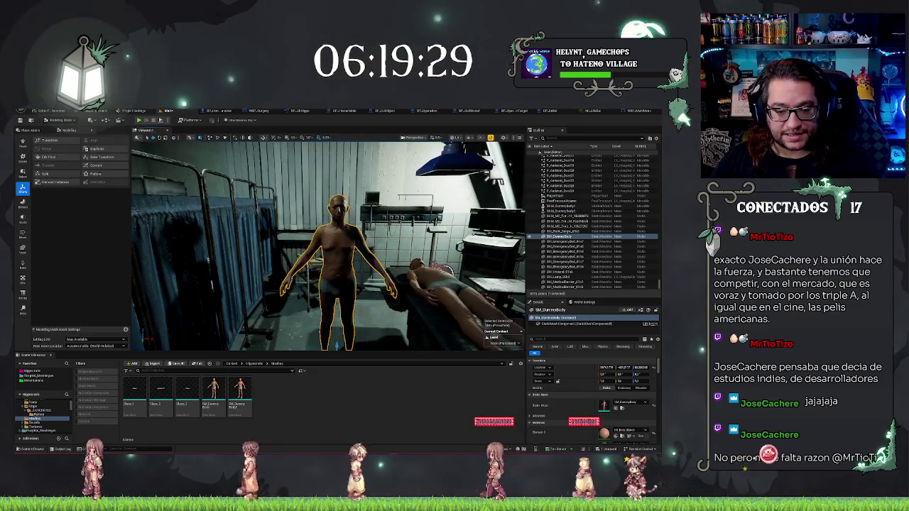
pyautogui.press('Delete')
pyautogui.click(240, 394)
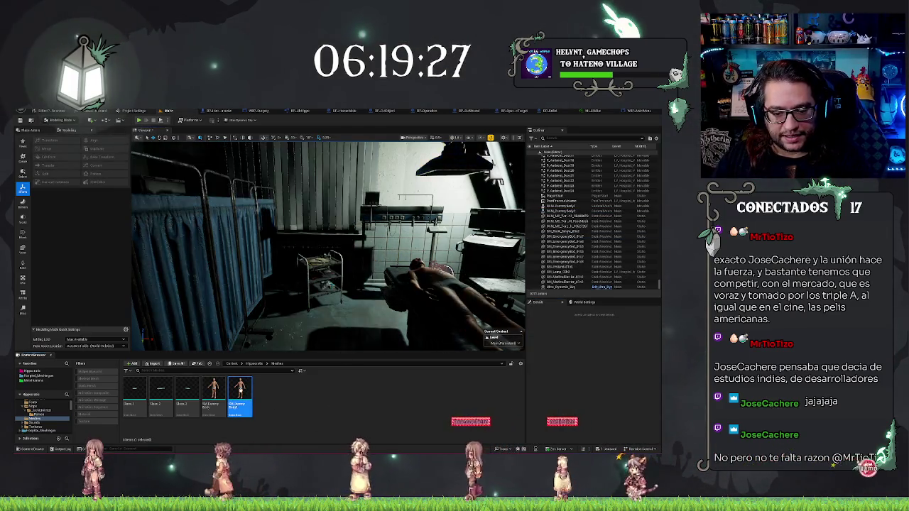
pyautogui.press('Delete')
pyautogui.click(302, 363)
# Remove the other standing body from the level
pyautogui.moveTo(313, 324); pyautogui.dragTo(360, 283)
pyautogui.click(360, 283)
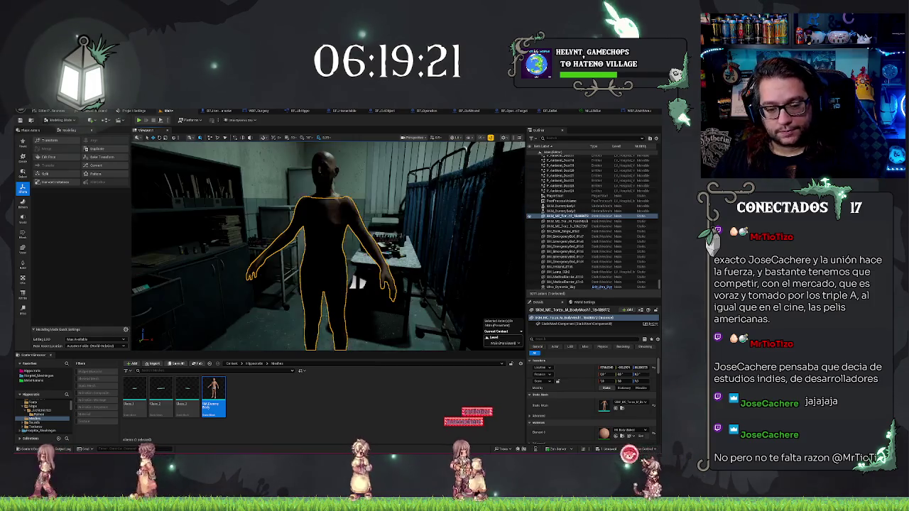
pyautogui.press('Delete')
pyautogui.click(76, 384)
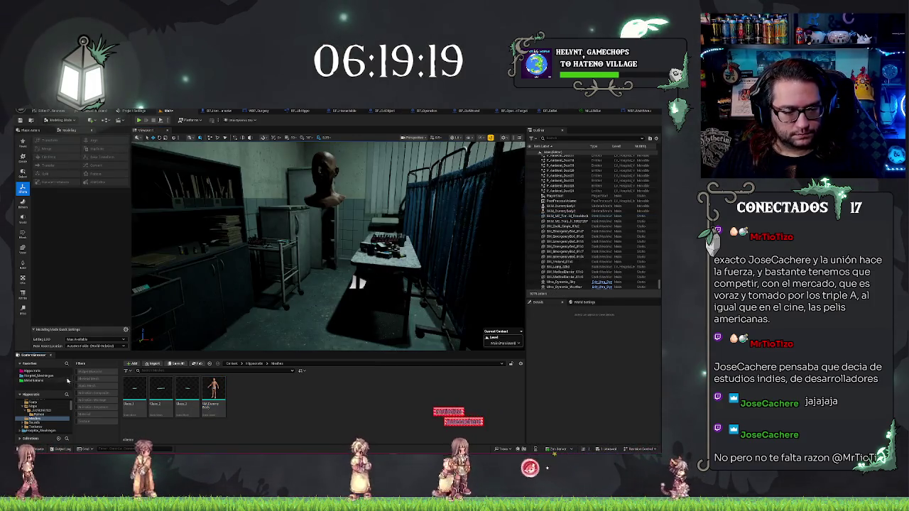
# Locate the leftover head mesh's asset with Browse to Asset and delete the face meshes
pyautogui.moveTo(357, 283); pyautogui.dragTo(364, 326)
pyautogui.click(314, 254)
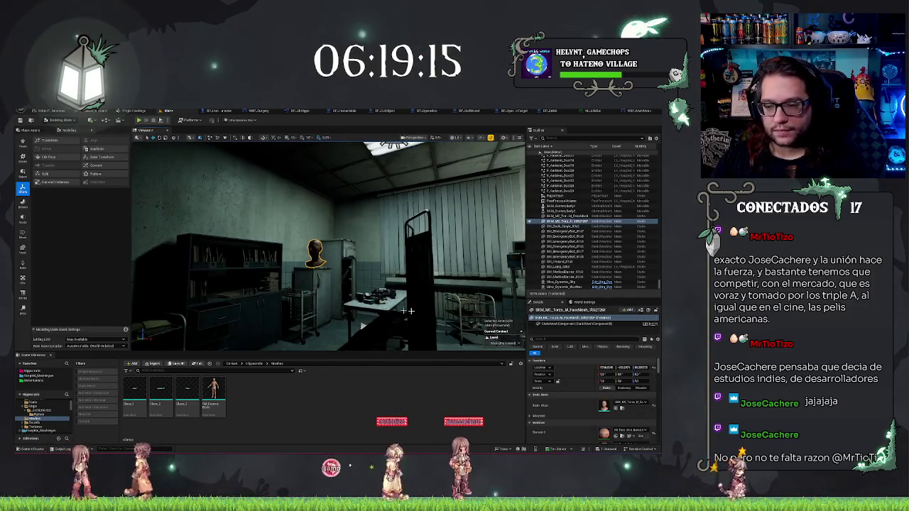
pyautogui.hotkey('ctrl', 'b')
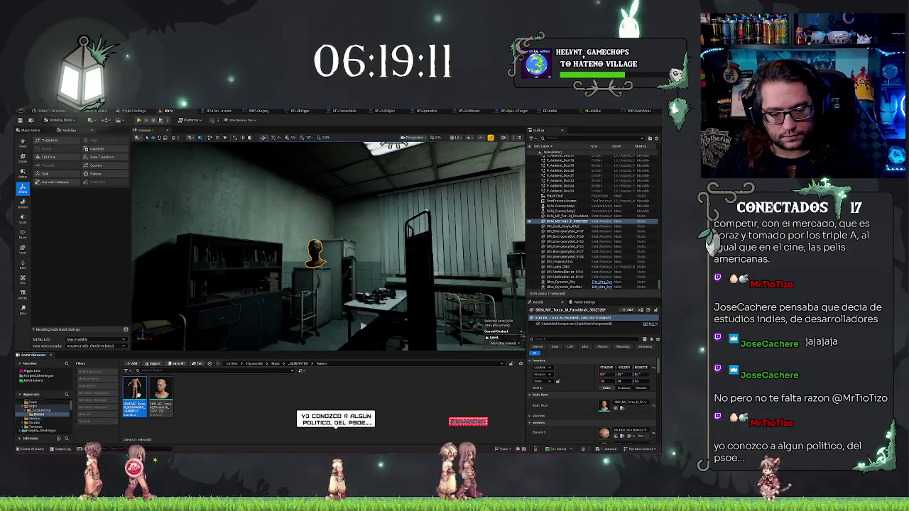
pyautogui.keyDown('ctrl'); pyautogui.click(134, 390); pyautogui.keyUp('ctrl')
pyautogui.press('Delete')
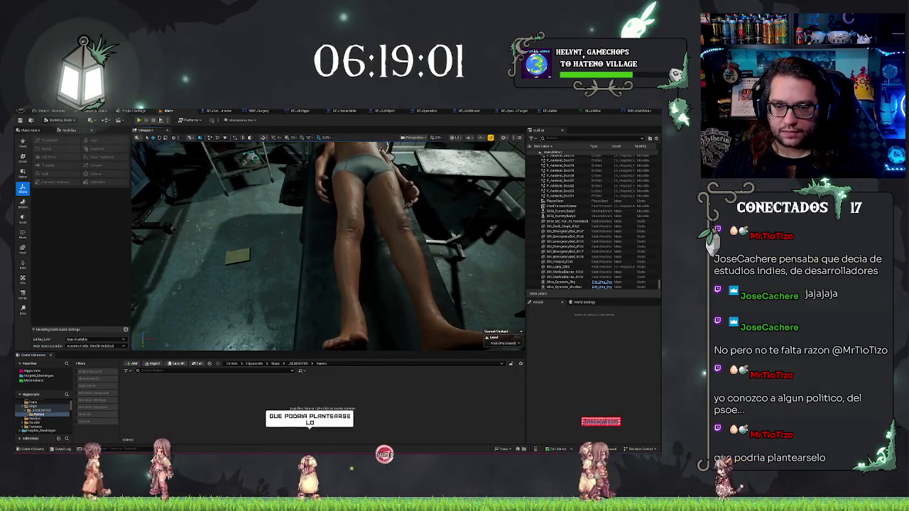
# Select the patient BP_Operacion and its Body component, then browse to its folder
pyautogui.click(389, 145)
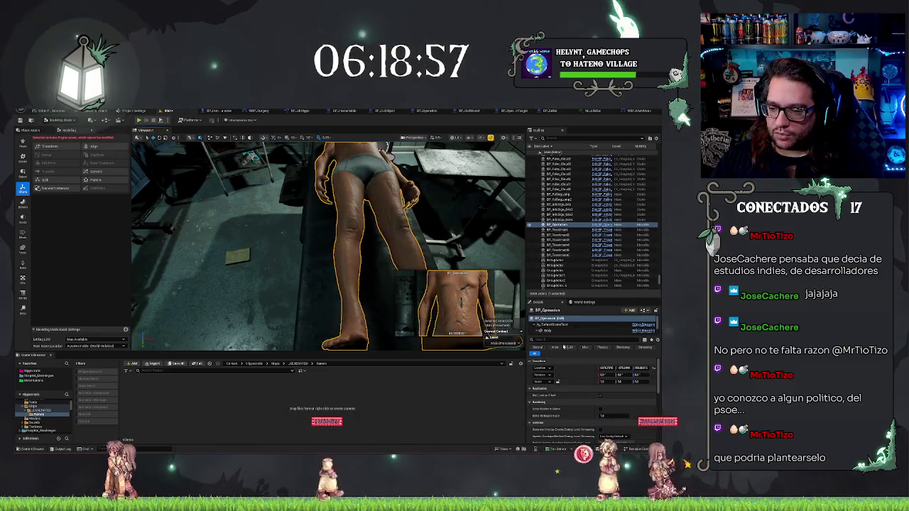
pyautogui.click(558, 330)
pyautogui.click(560, 325)
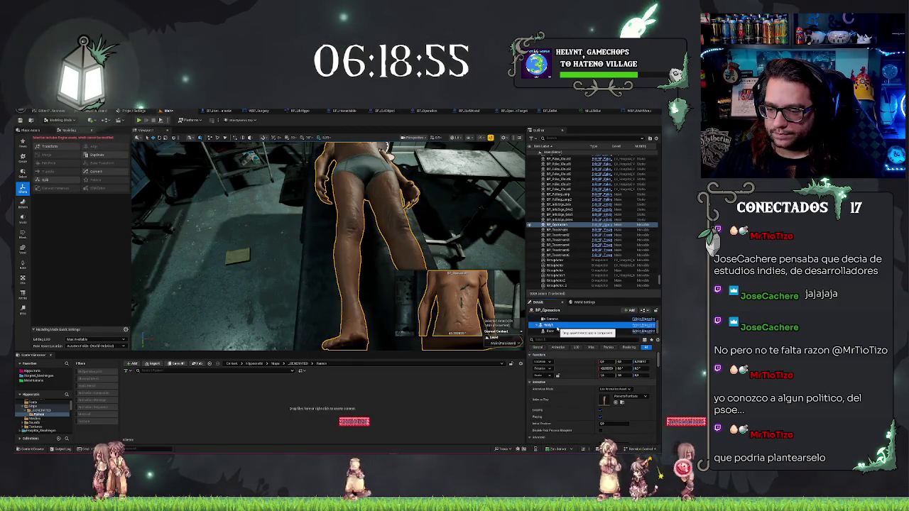
pyautogui.hotkey('ctrl', 'b')
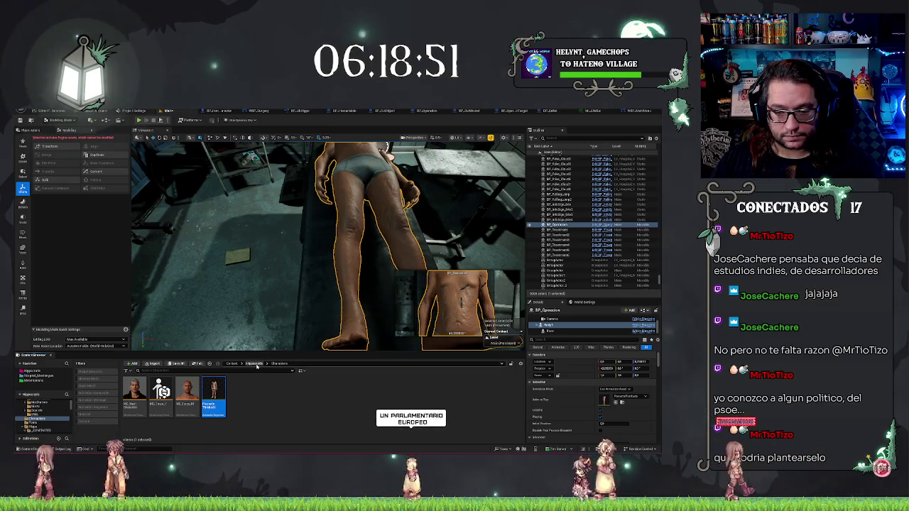
pyautogui.press('f')
pyautogui.moveTo(408, 226)
pyautogui.mouseDown()
pyautogui.moveTo(331, 246)
pyautogui.moveTo(408, 239)
pyautogui.mouseUp()
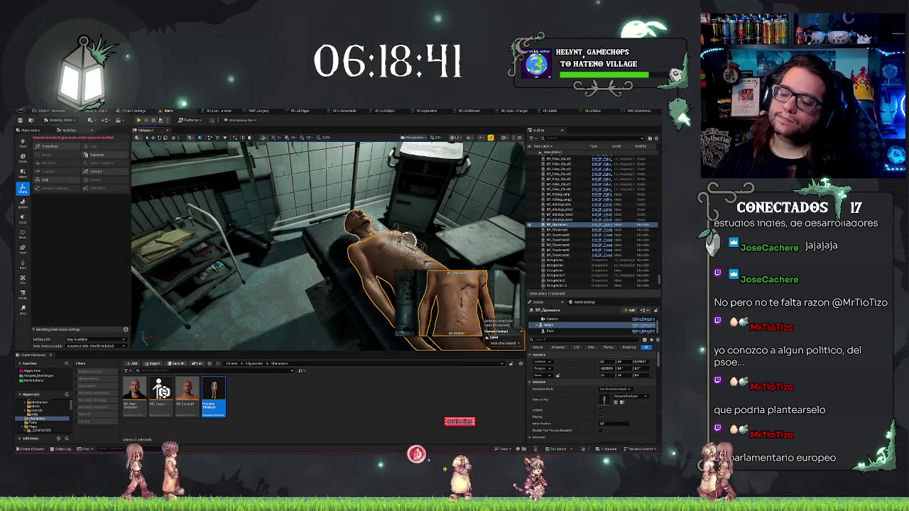
pyautogui.moveTo(408, 240); pyautogui.dragTo(387, 238)
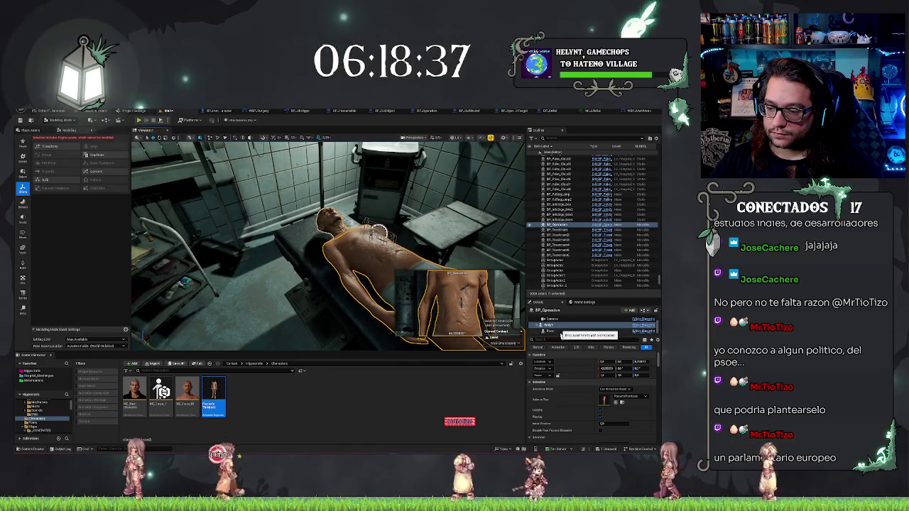
# Browse to the patient's body mesh asset and go up to its MetaHumans torso folder
pyautogui.scroll(-3, 582, 407)
pyautogui.scroll(-3, 582, 407)
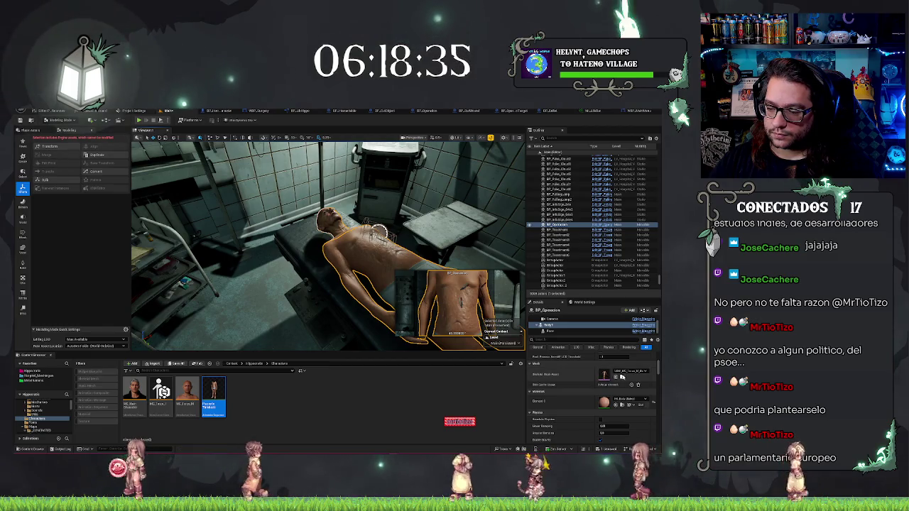
pyautogui.click(631, 384)
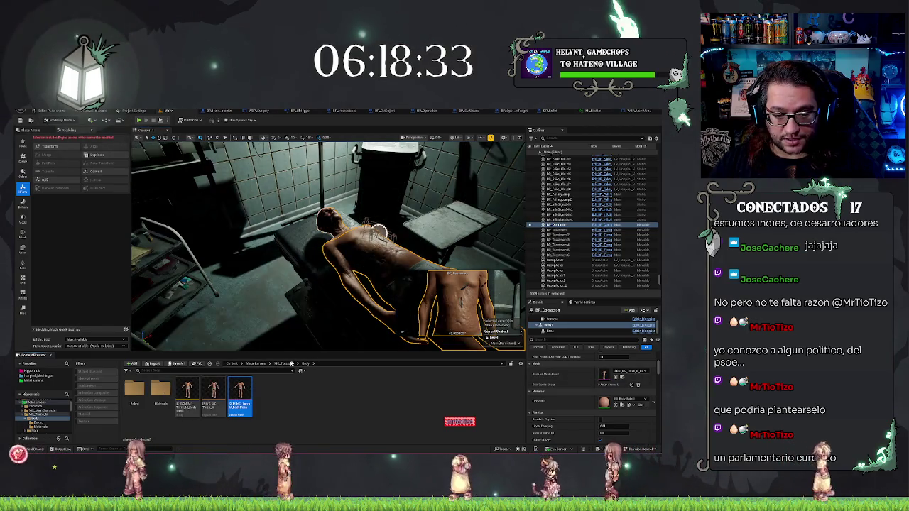
pyautogui.click(284, 363)
pyautogui.moveTo(284, 312); pyautogui.dragTo(301, 303)
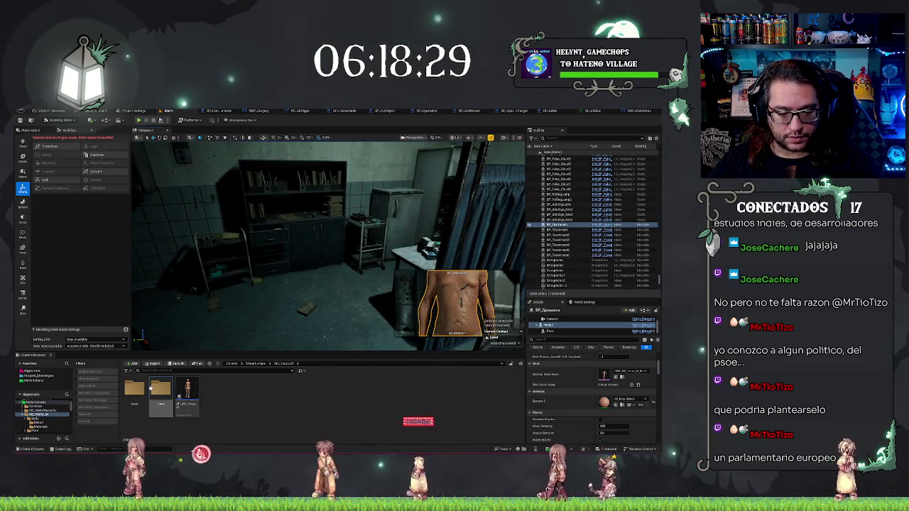
pyautogui.rightClick(306, 417)
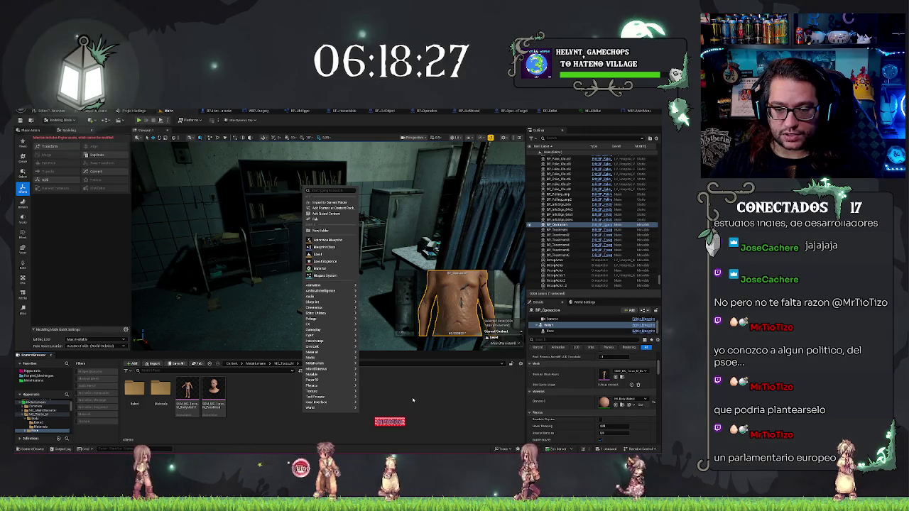
# Create a Level Sequence named Seq in the Body folder and open it in Sequencer
pyautogui.click(437, 429)
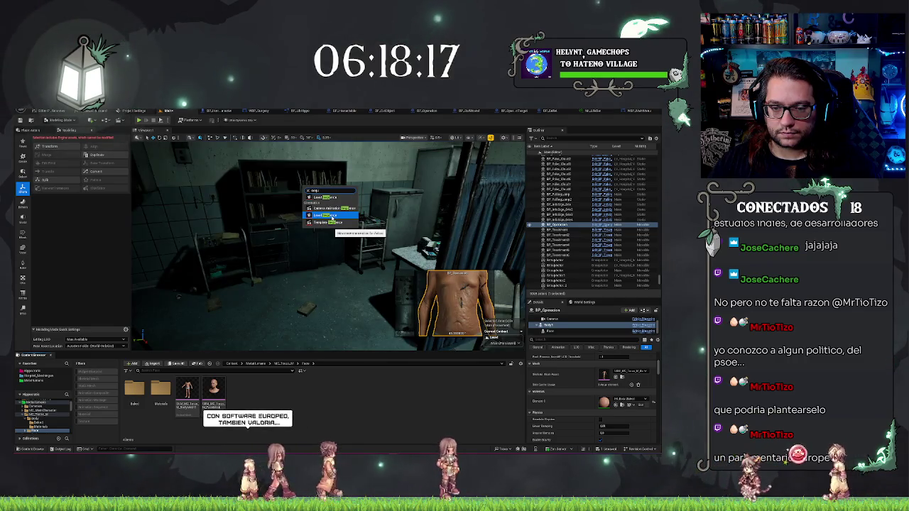
pyautogui.click(330, 217)
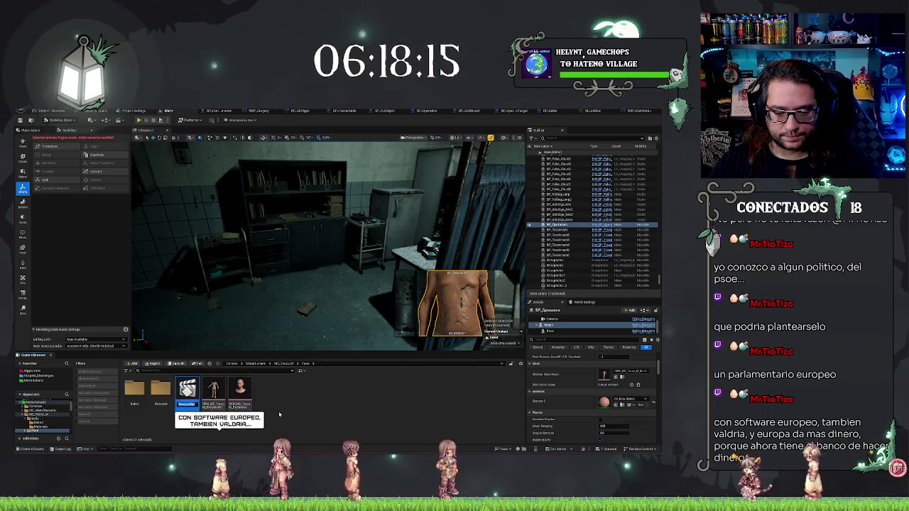
pyautogui.write('Seq')
pyautogui.press('Return')
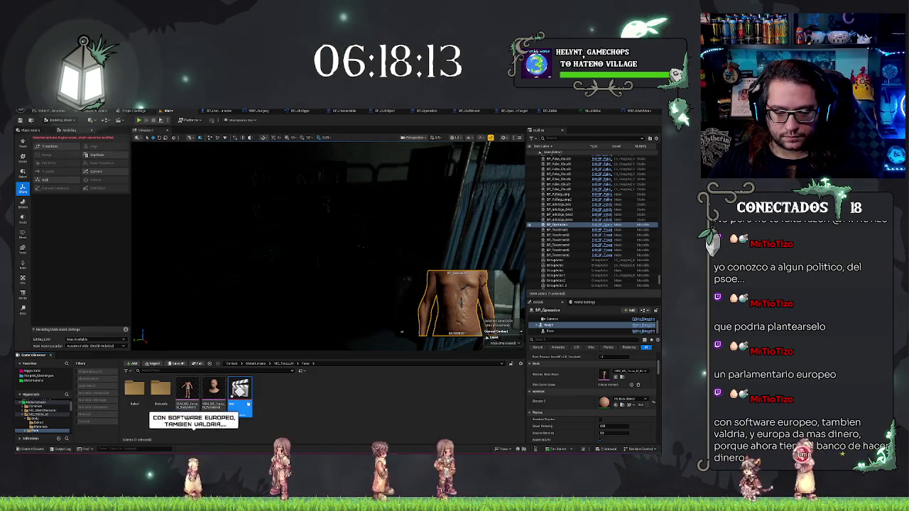
pyautogui.doubleClick(241, 395)
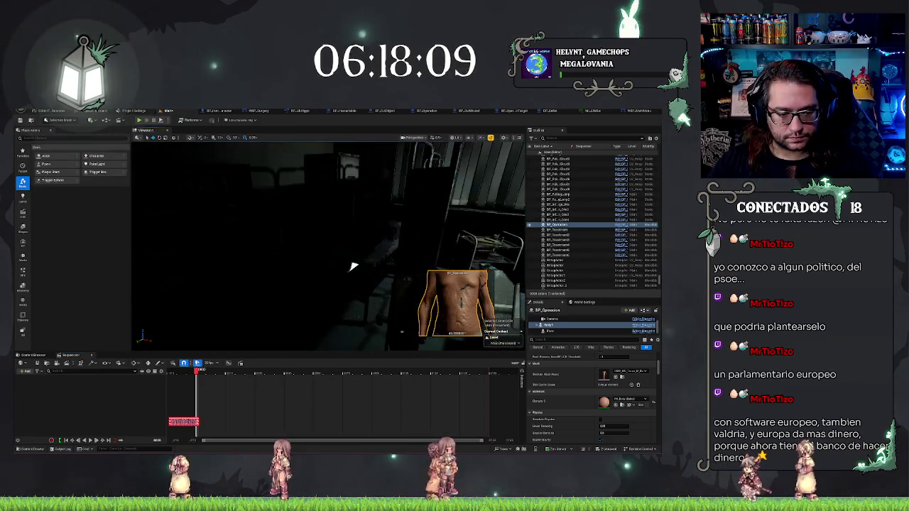
# Dock the Content Browser as a tab in the editor layout
pyautogui.click(25, 371)
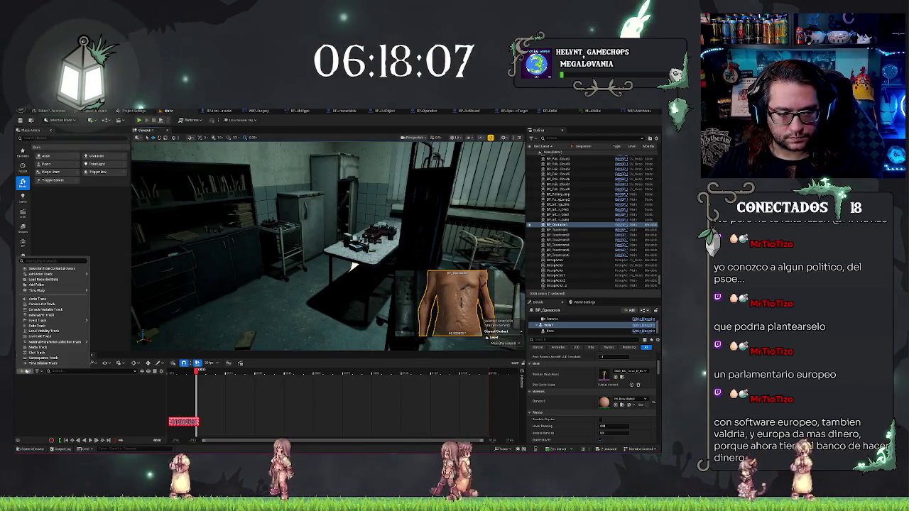
pyautogui.click(137, 404)
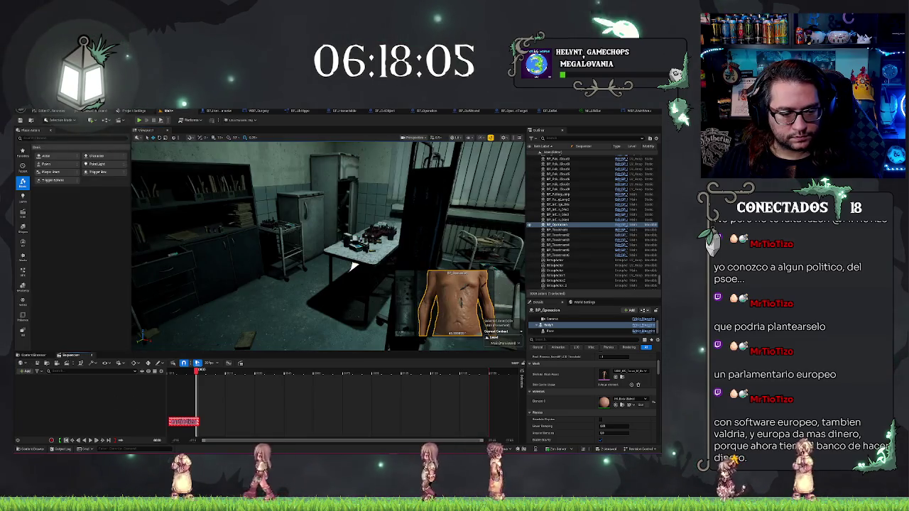
pyautogui.click(30, 449)
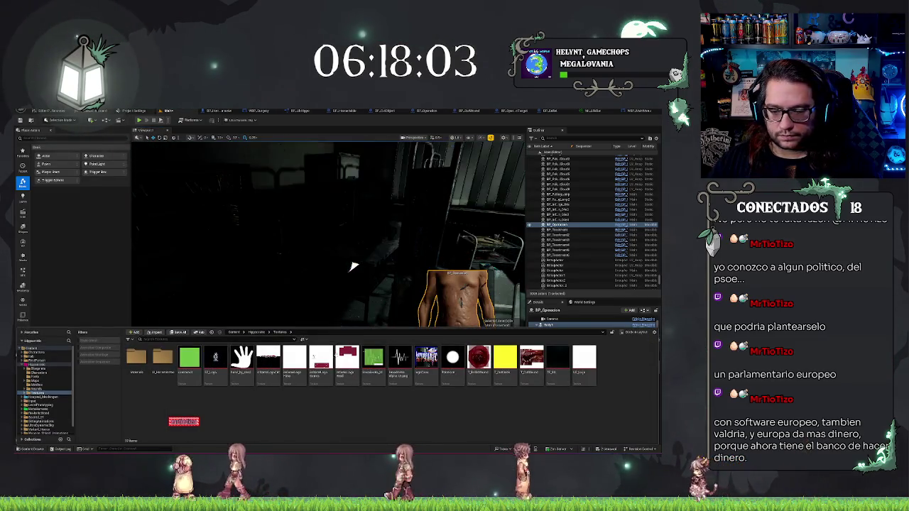
pyautogui.hotkey('ctrl', 'b')
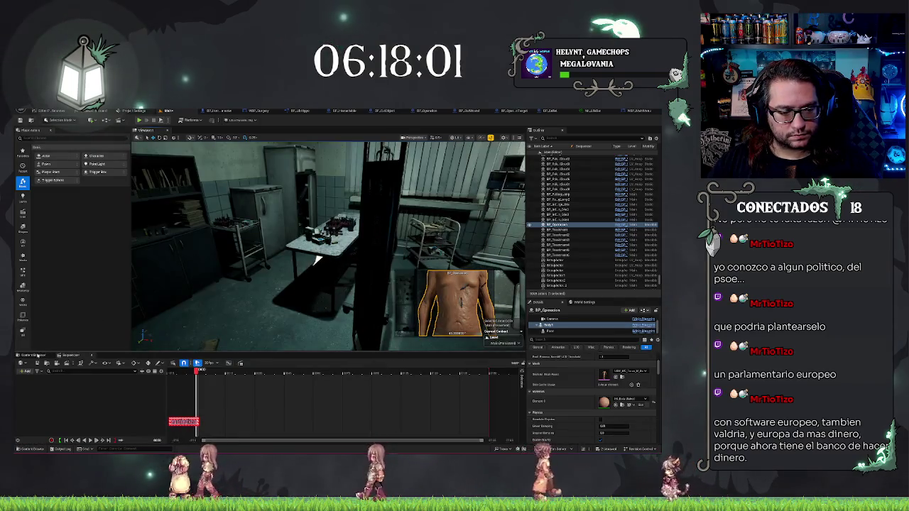
# Add the body and face skeletal meshes to the Level Sequence as tracks
pyautogui.click(187, 389)
pyautogui.keyDown('ctrl'); pyautogui.click(213, 389); pyautogui.keyUp('ctrl')
pyautogui.moveTo(213, 389)
pyautogui.mouseDown()
pyautogui.moveTo(71, 356)
pyautogui.moveTo(57, 409)
pyautogui.moveTo(128, 386)
pyautogui.mouseUp()
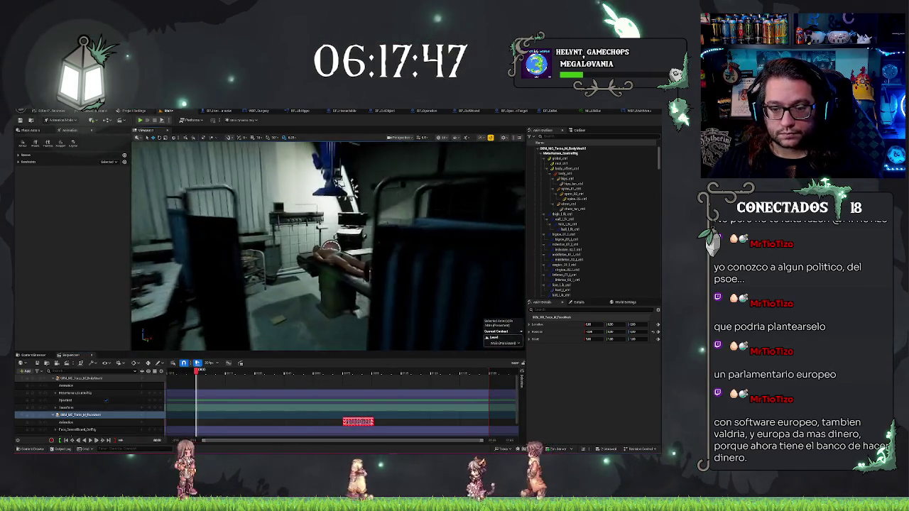
pyautogui.click(83, 379)
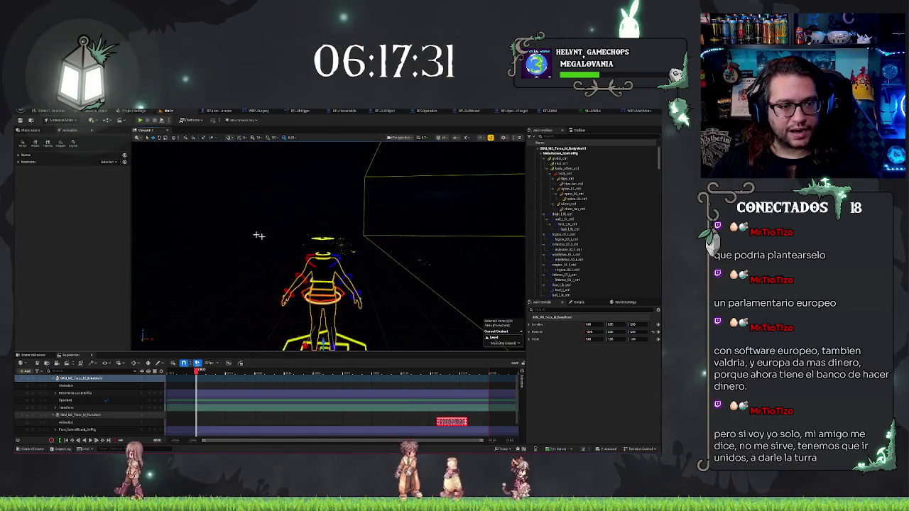
# Place a Point Light from Place Actors > Lights onto the character
pyautogui.click(38, 131)
pyautogui.click(24, 198)
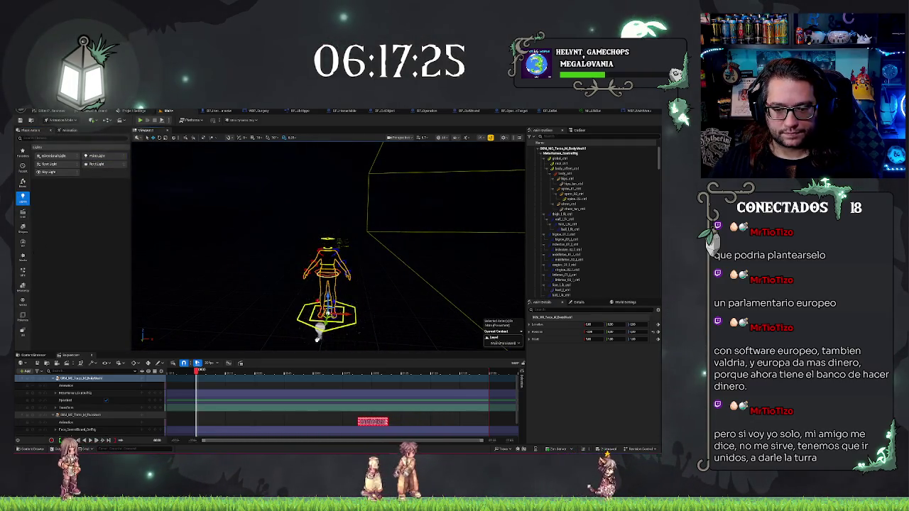
pyautogui.scroll(-2, 135, 199)
pyautogui.moveTo(303, 323)
pyautogui.mouseDown()
pyautogui.moveTo(308, 329)
pyautogui.moveTo(305, 238)
pyautogui.moveTo(468, 245)
pyautogui.moveTo(475, 235)
pyautogui.mouseUp()
pyautogui.scroll(6, 316, 245)
pyautogui.scroll(2, 363, 275)
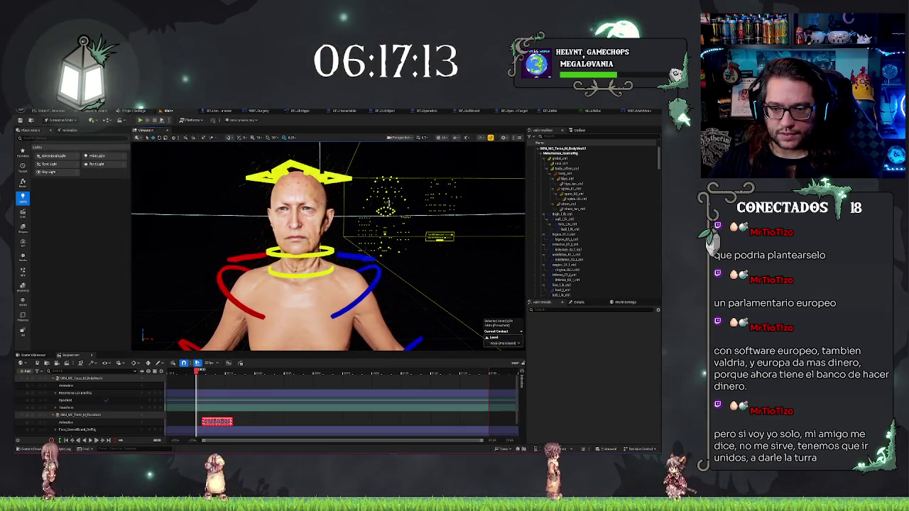
# Collapse the face and body control rig tracks in Sequencer
pyautogui.click(387, 206)
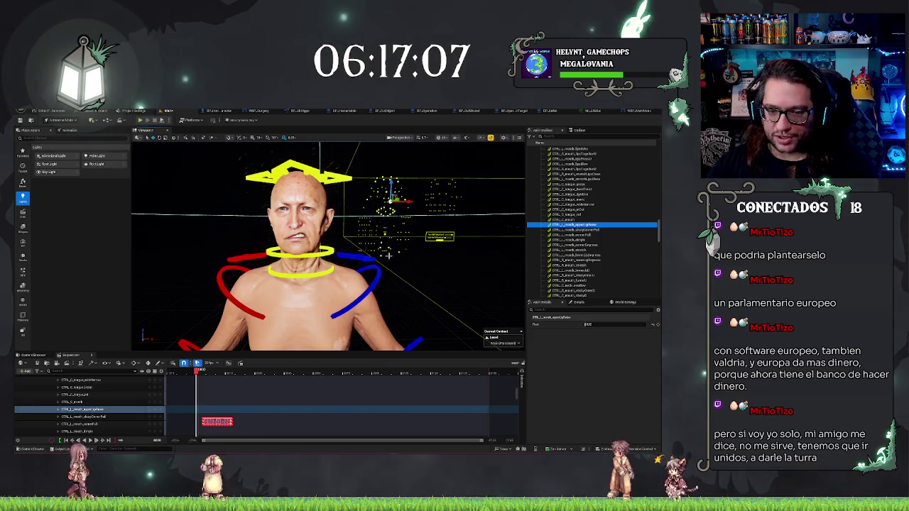
pyautogui.scroll(-5, 327, 249)
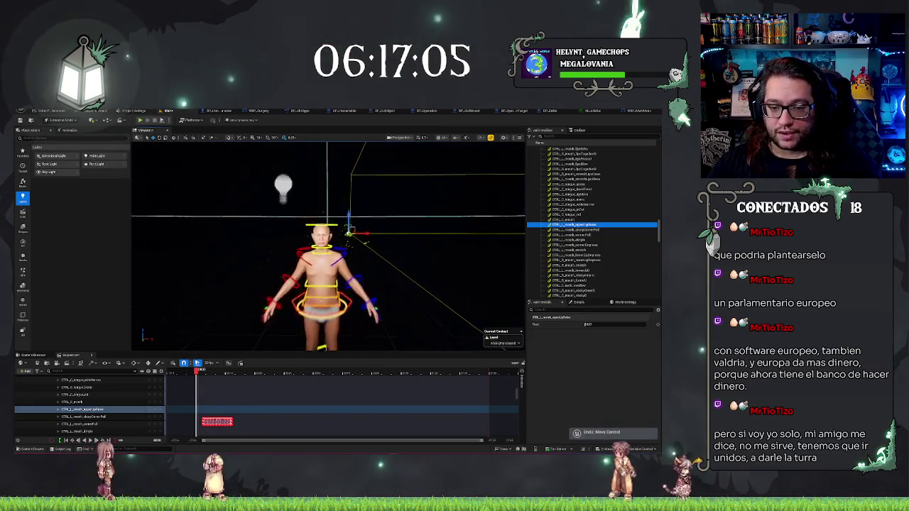
pyautogui.scroll(5, 86, 387)
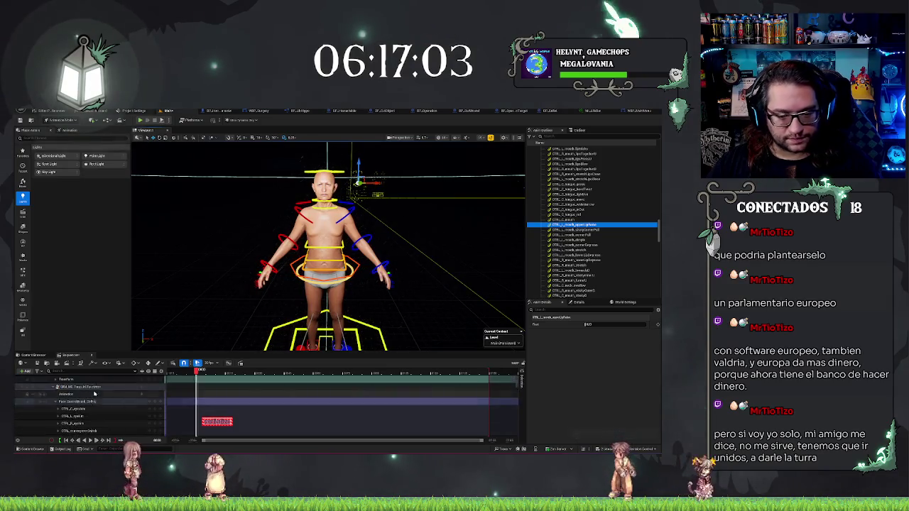
pyautogui.scroll(3, 519, 381)
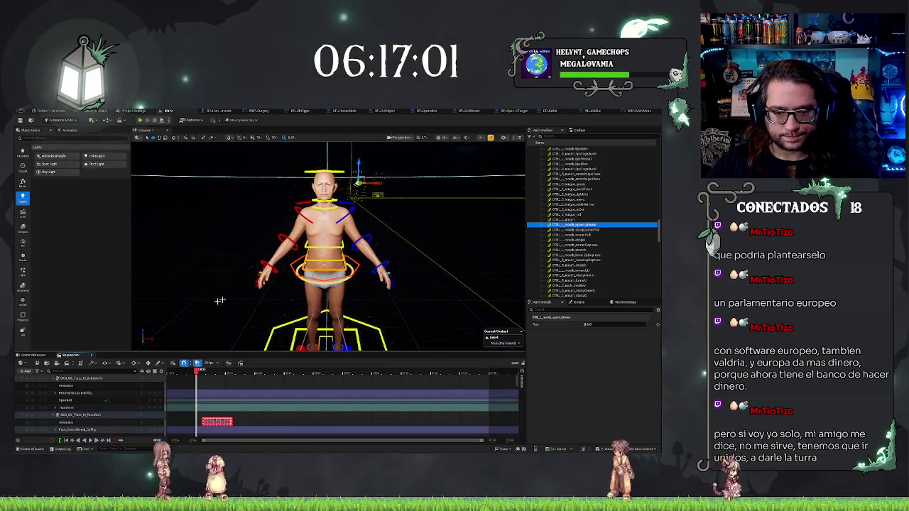
pyautogui.click(53, 378)
pyautogui.click(53, 385)
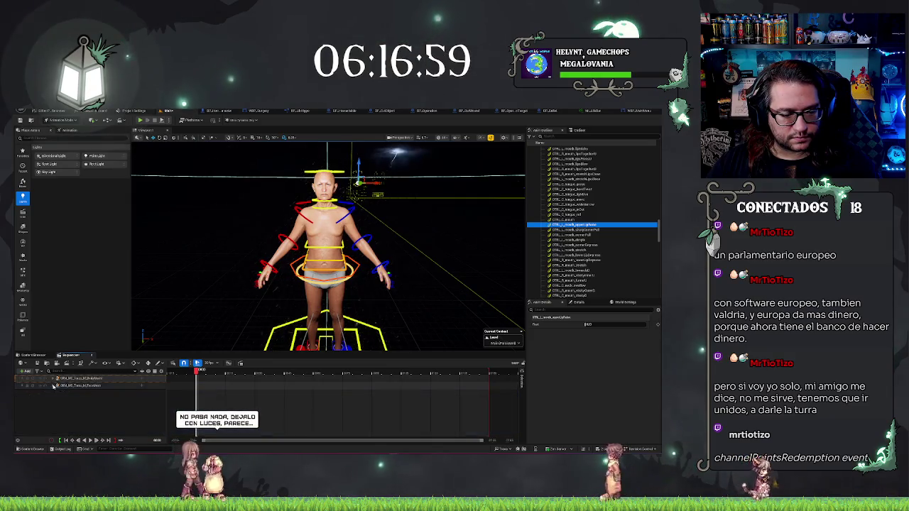
pyautogui.click(81, 379)
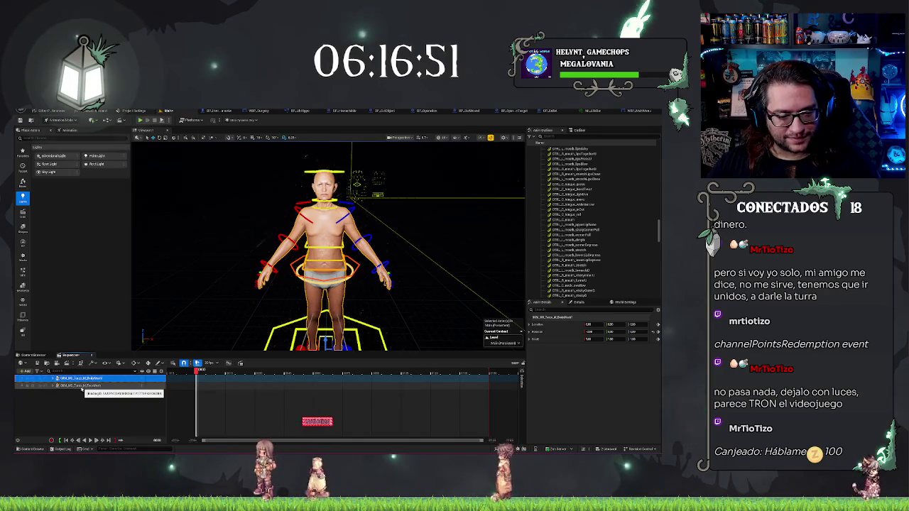
pyautogui.rightClick(83, 389)
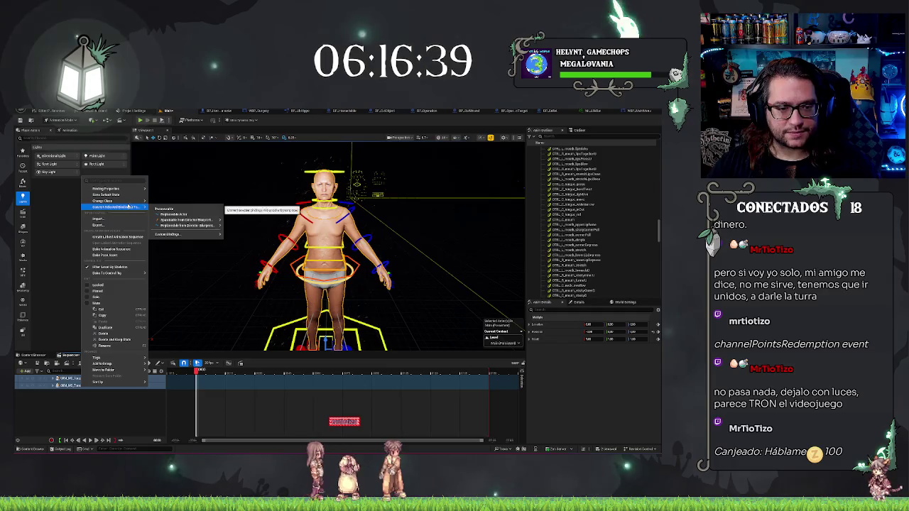
pyautogui.moveTo(117, 207)
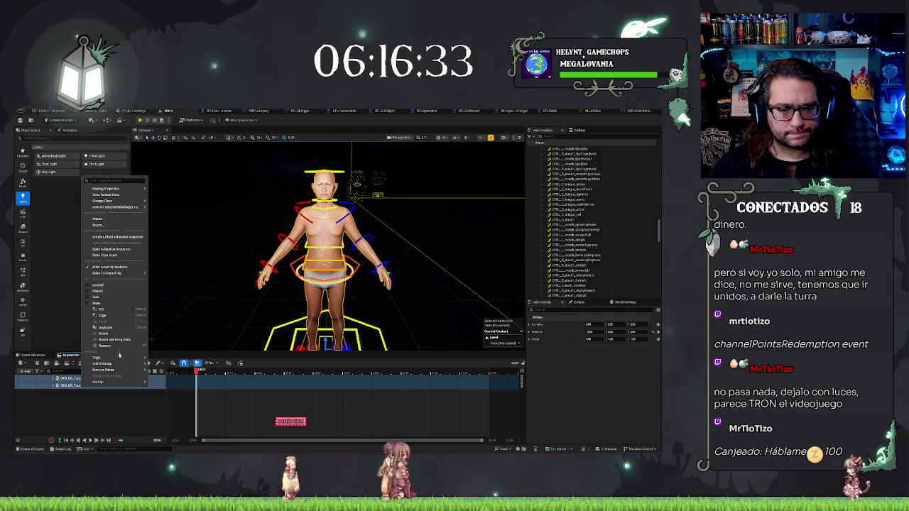
pyautogui.moveTo(99, 381)
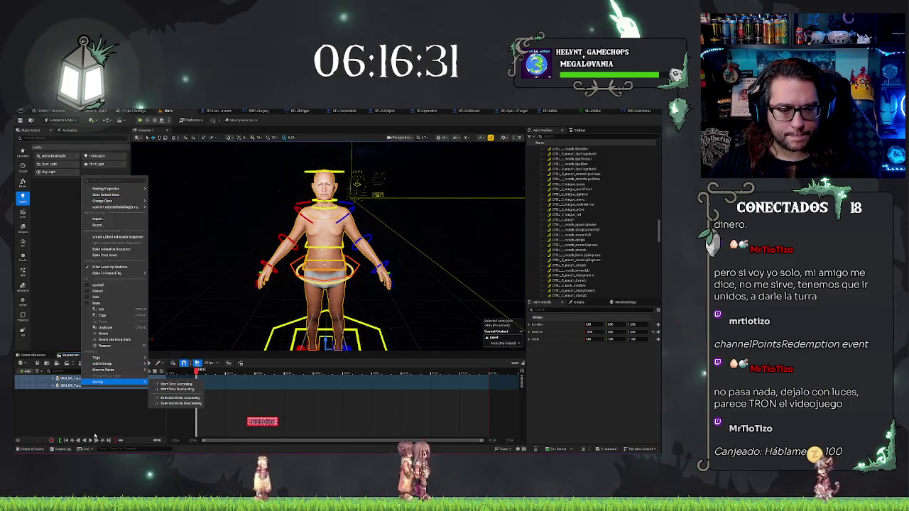
pyautogui.moveTo(292, 265)
pyautogui.mouseDown()
pyautogui.moveTo(398, 270)
pyautogui.moveTo(334, 270)
pyautogui.mouseUp()
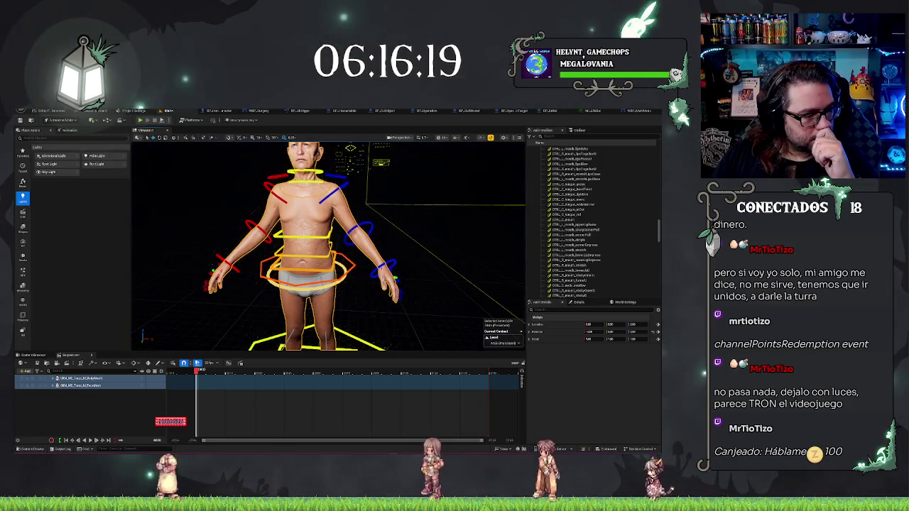
pyautogui.rightClick(86, 382)
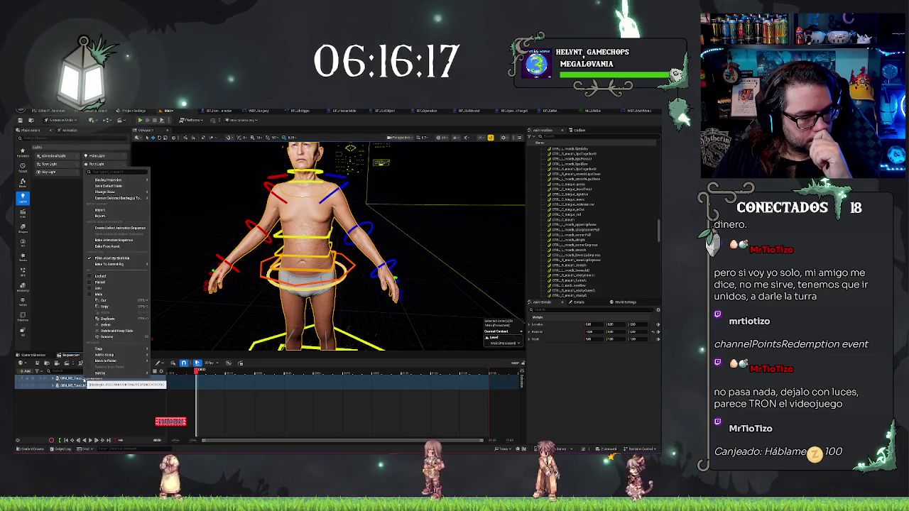
pyautogui.click(116, 218)
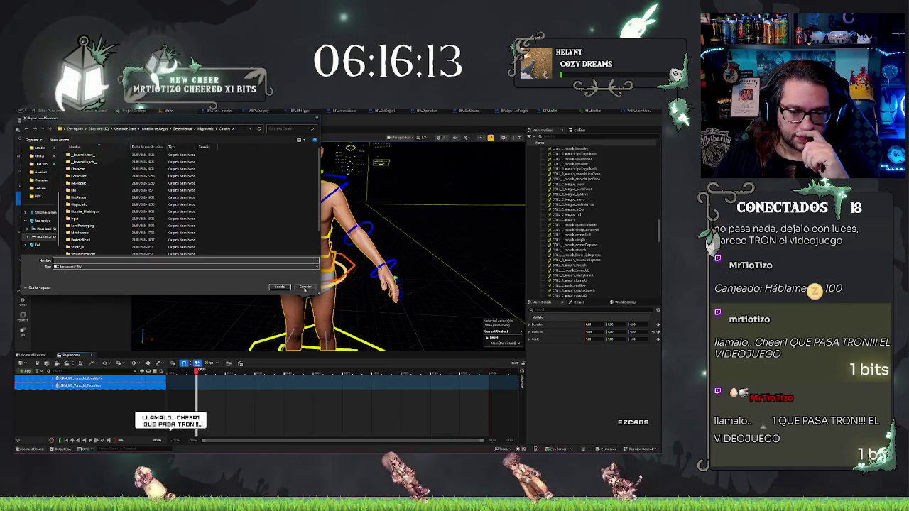
pyautogui.click(299, 273)
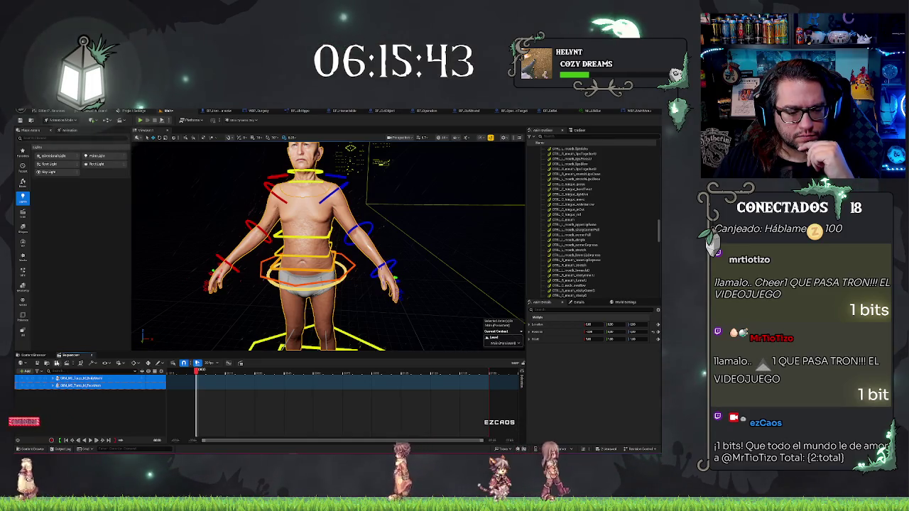
pyautogui.click(25, 364)
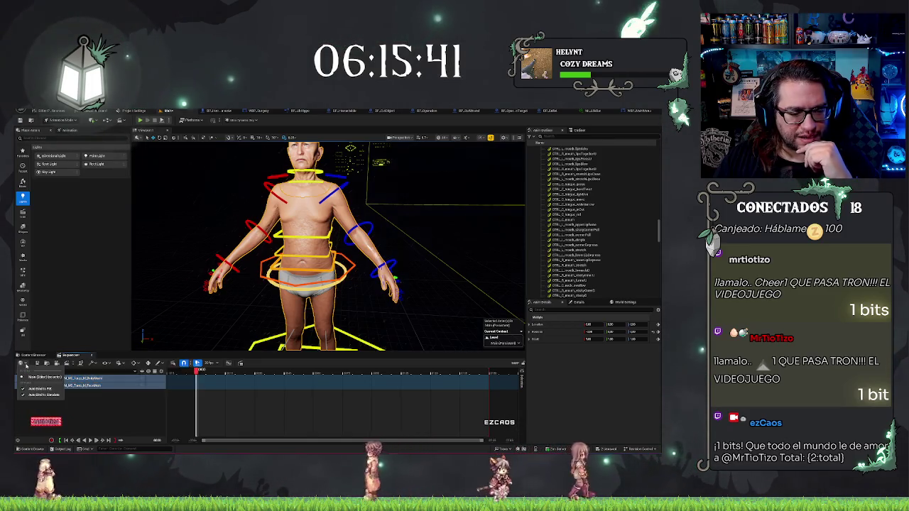
pyautogui.click(108, 389)
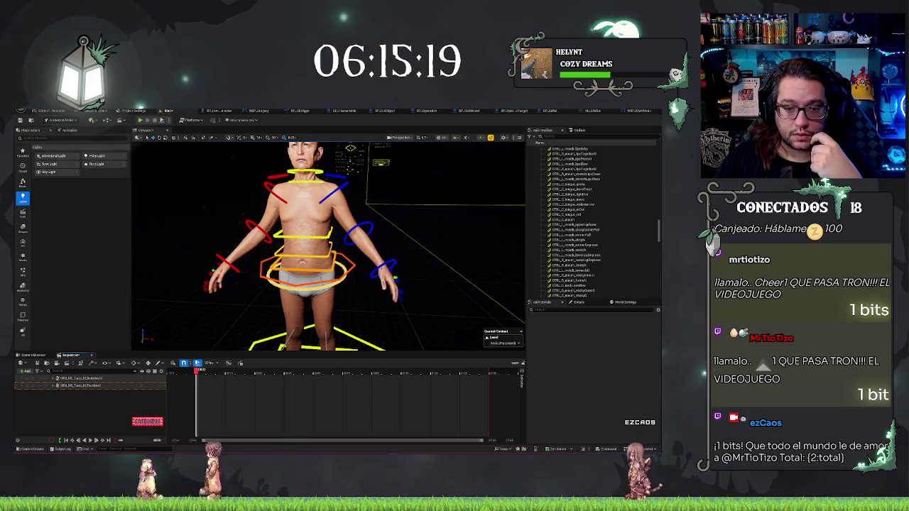
pyautogui.click(92, 379)
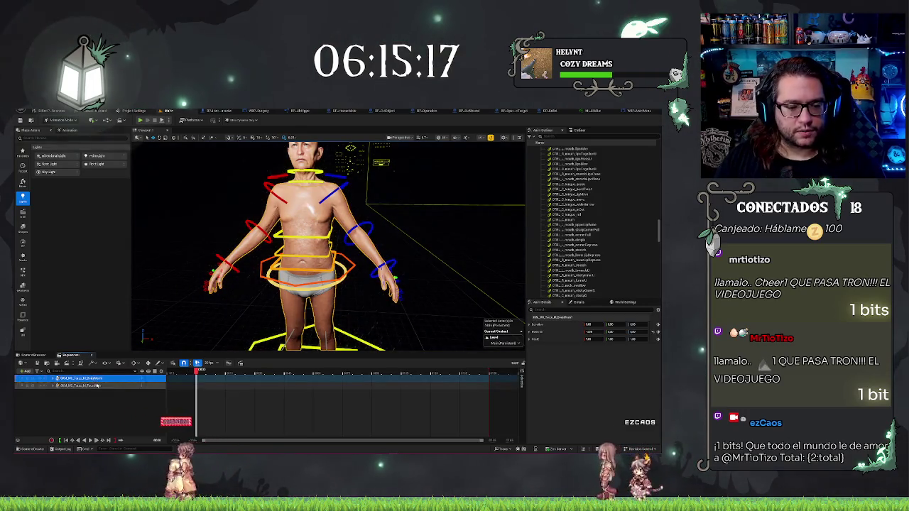
pyautogui.keyDown('shift'); pyautogui.click(97, 384); pyautogui.keyUp('shift')
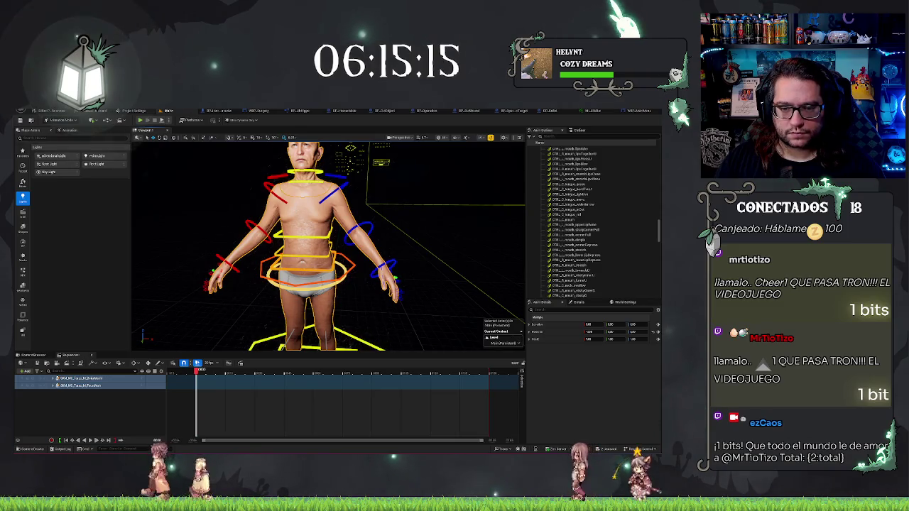
pyautogui.rightClick(93, 385)
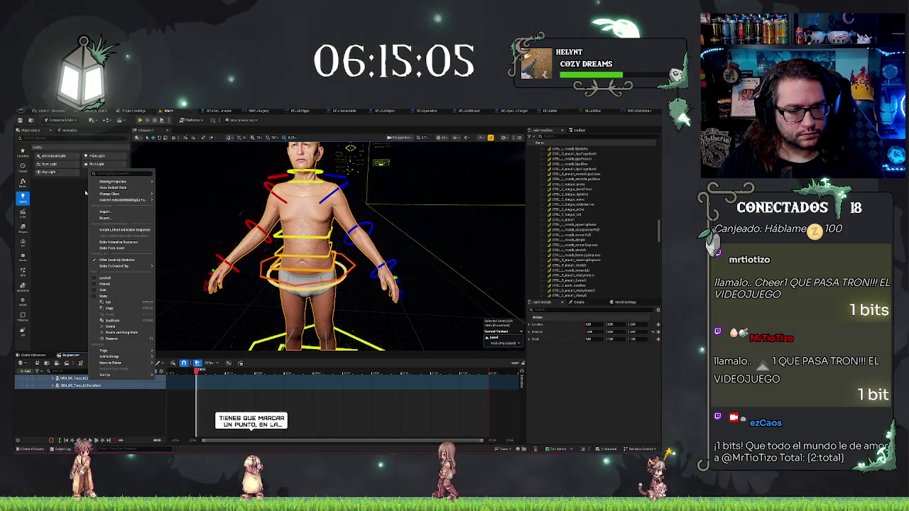
pyautogui.write('bak')
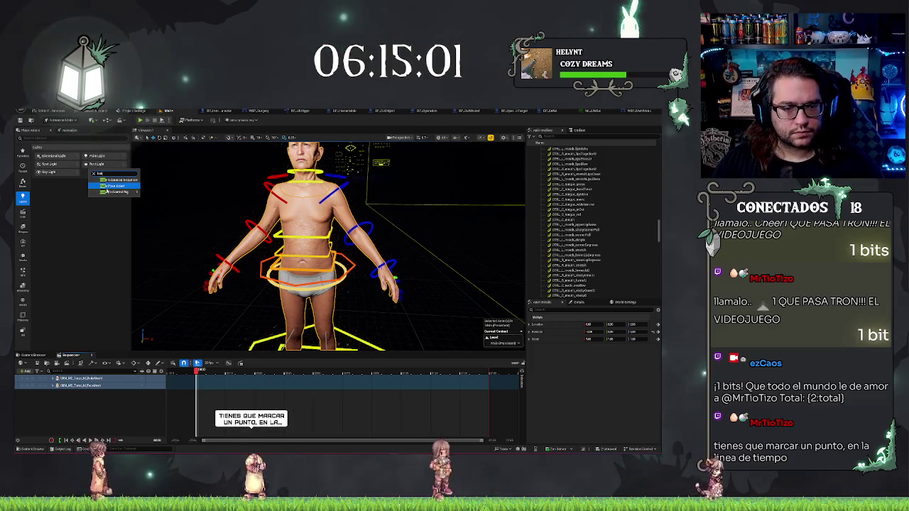
pyautogui.moveTo(108, 193)
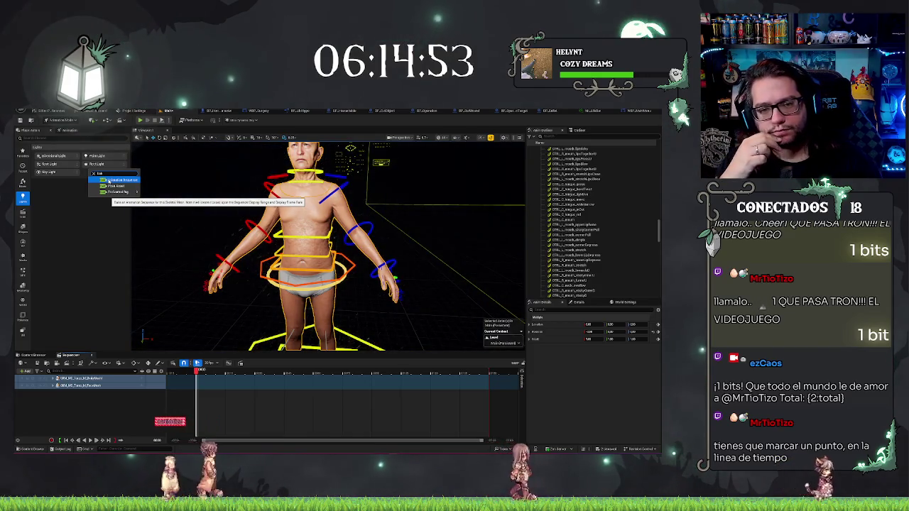
pyautogui.press('BackSpace')
pyautogui.press('BackSpace')
pyautogui.press('BackSpace')
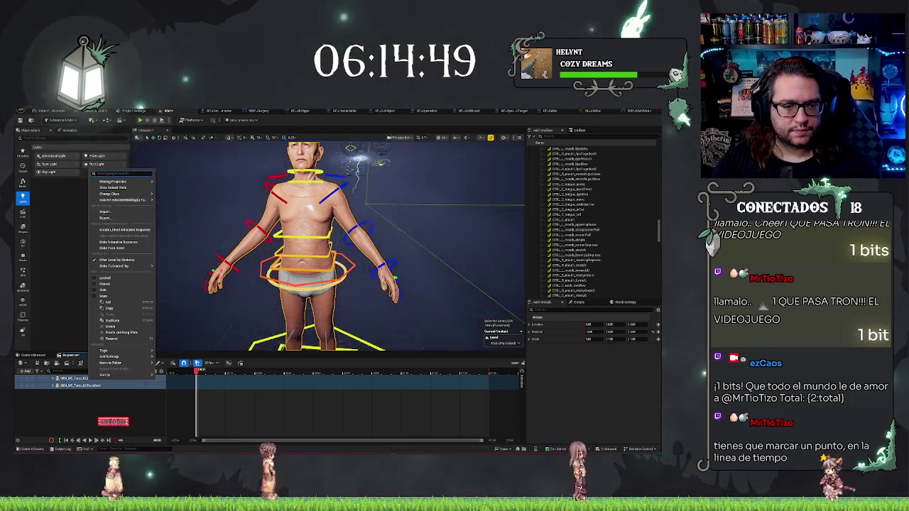
pyautogui.press('Escape')
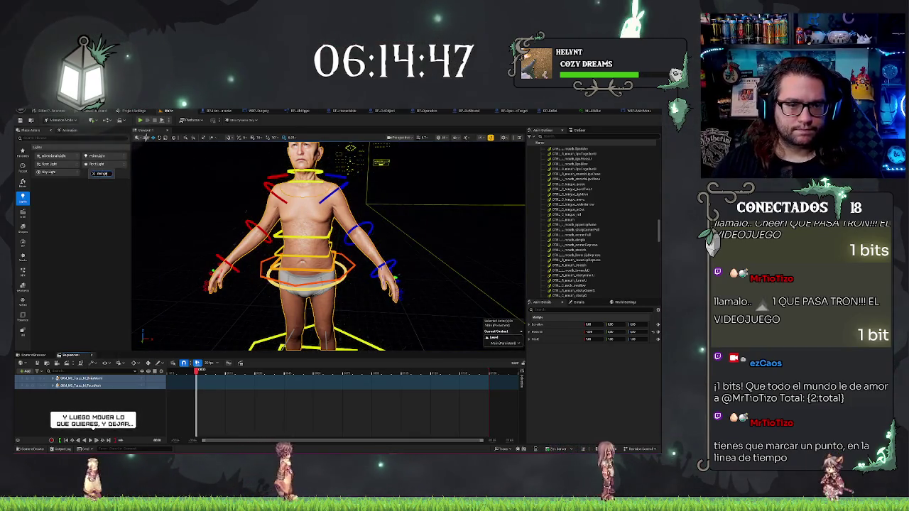
pyautogui.rightClick(85, 378)
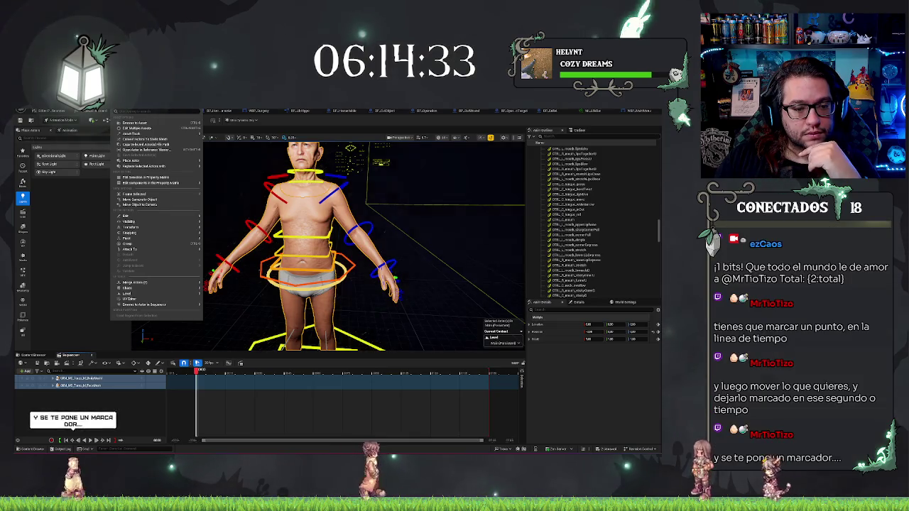
# Dismiss the actor context menu and frame the rigged patient body
pyautogui.moveTo(157, 284)
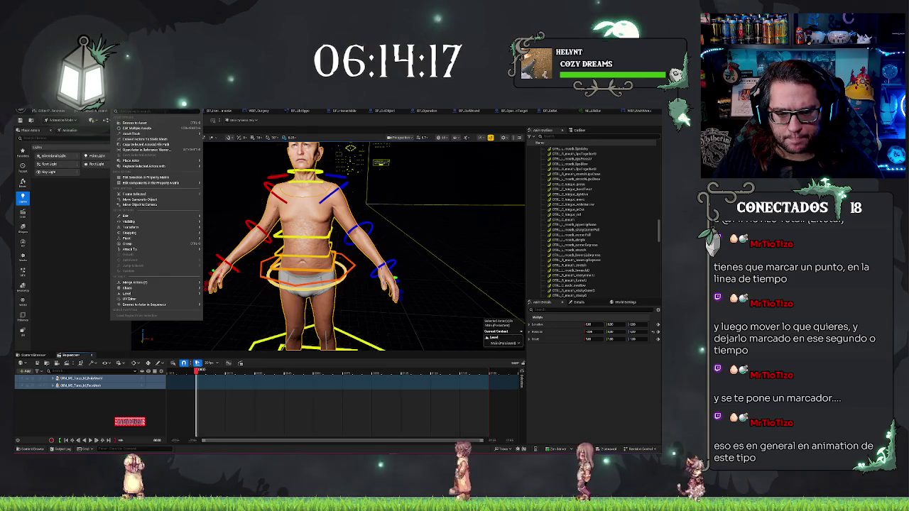
pyautogui.click(135, 194)
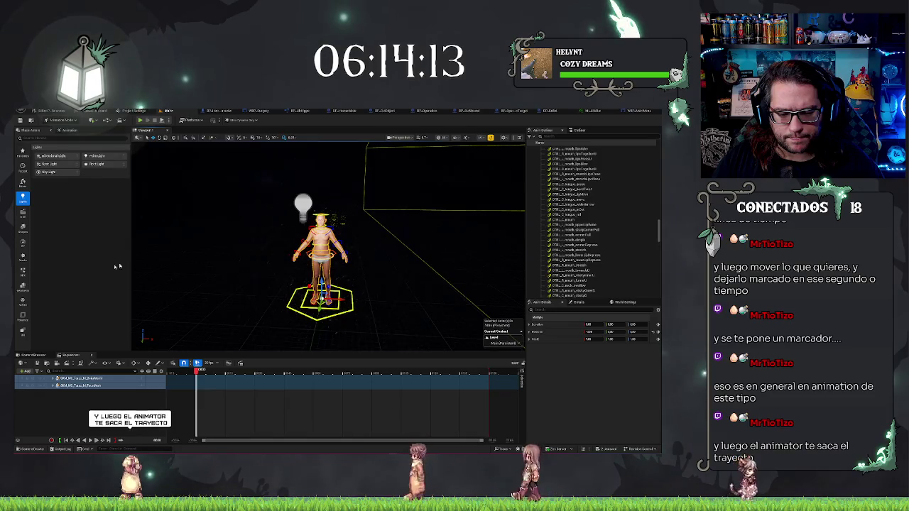
# Select both body mesh assets in the Content Browser
pyautogui.click(32, 355)
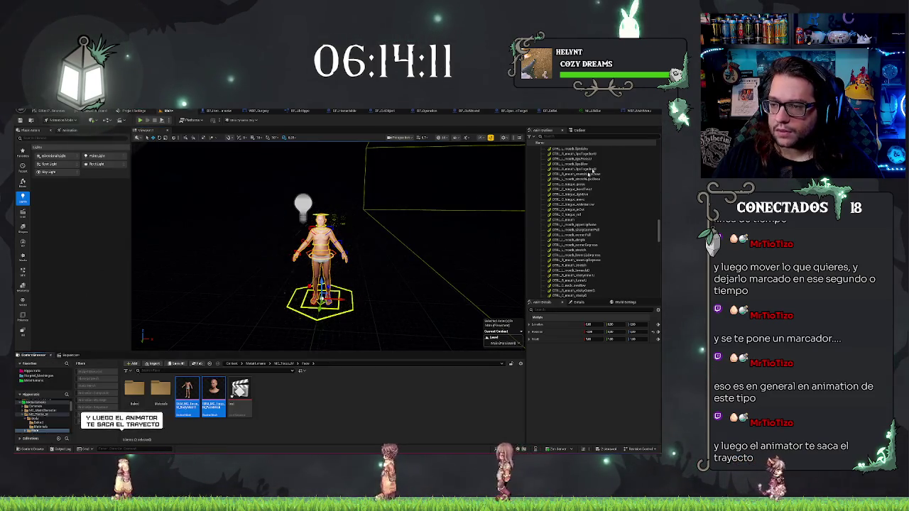
pyautogui.scroll(2, 319, 269)
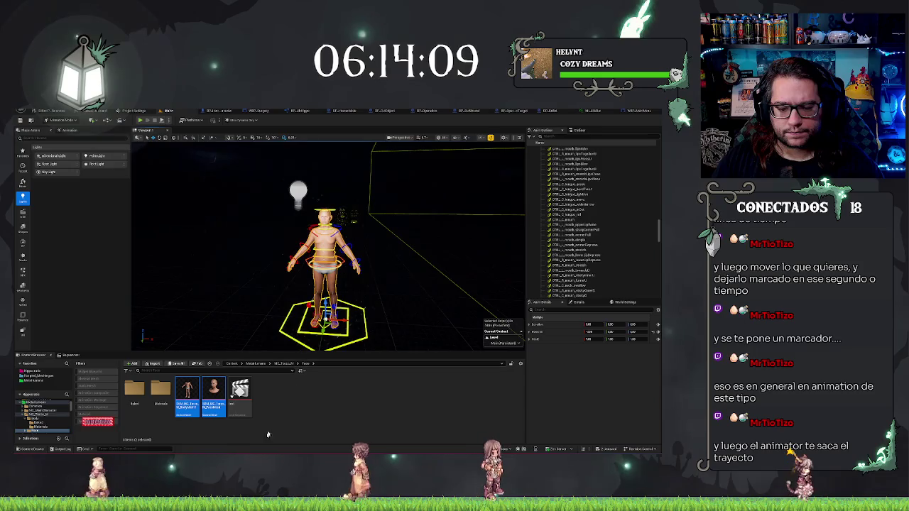
pyautogui.click(199, 394)
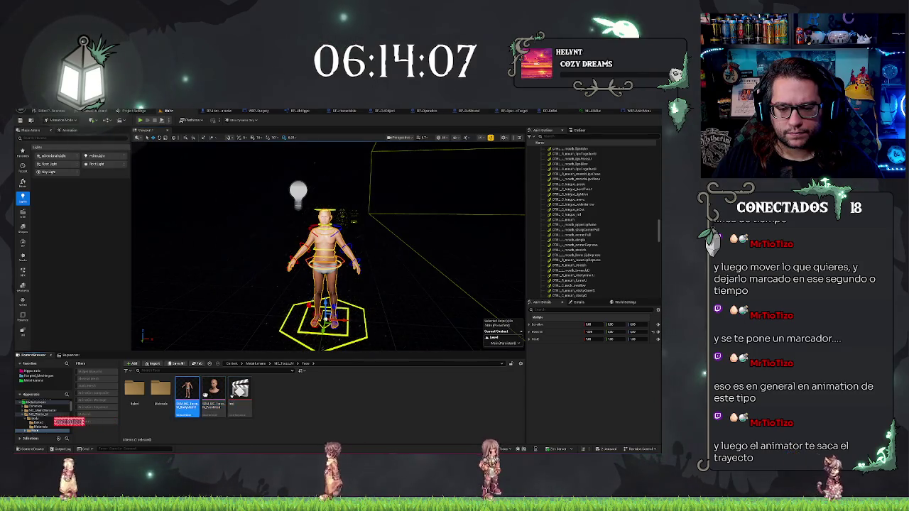
pyautogui.keyDown('ctrl'); pyautogui.click(213, 392); pyautogui.keyUp('ctrl')
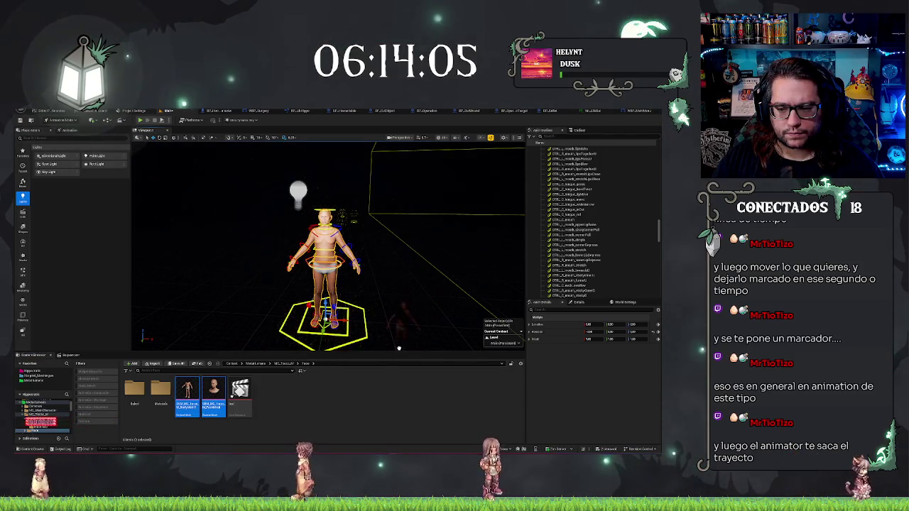
pyautogui.scroll(-2, 399, 347)
# Move the second body beside the rigged patient, frame it, and open the merge options
pyautogui.moveTo(398, 348); pyautogui.dragTo(404, 376)
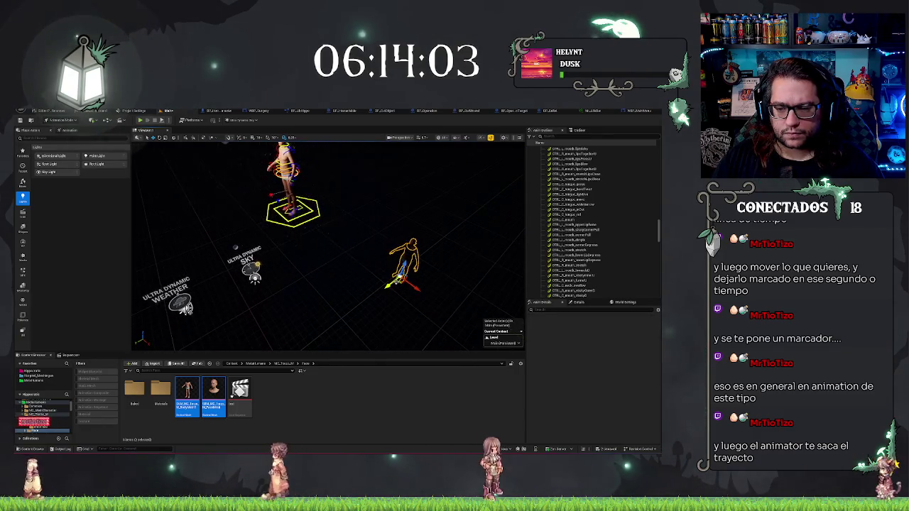
pyautogui.moveTo(401, 279)
pyautogui.mouseDown()
pyautogui.moveTo(319, 288)
pyautogui.moveTo(343, 184)
pyautogui.mouseUp()
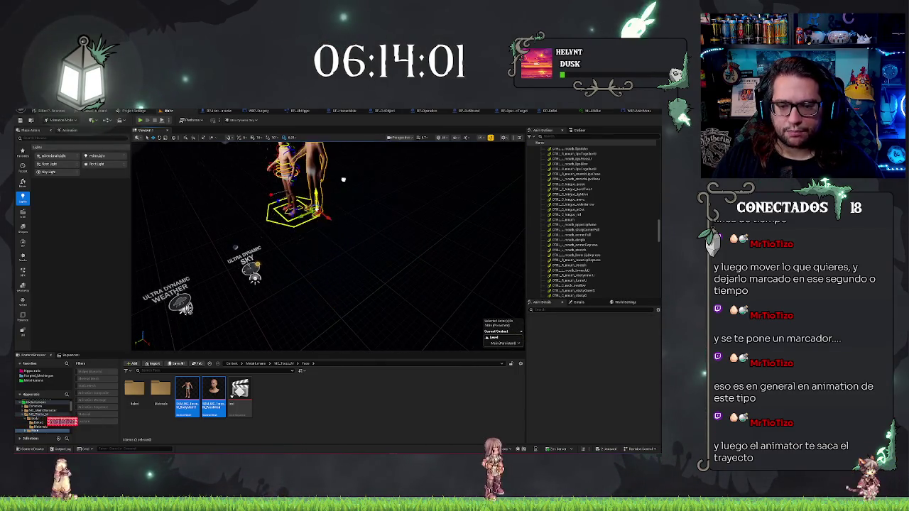
pyautogui.press('f')
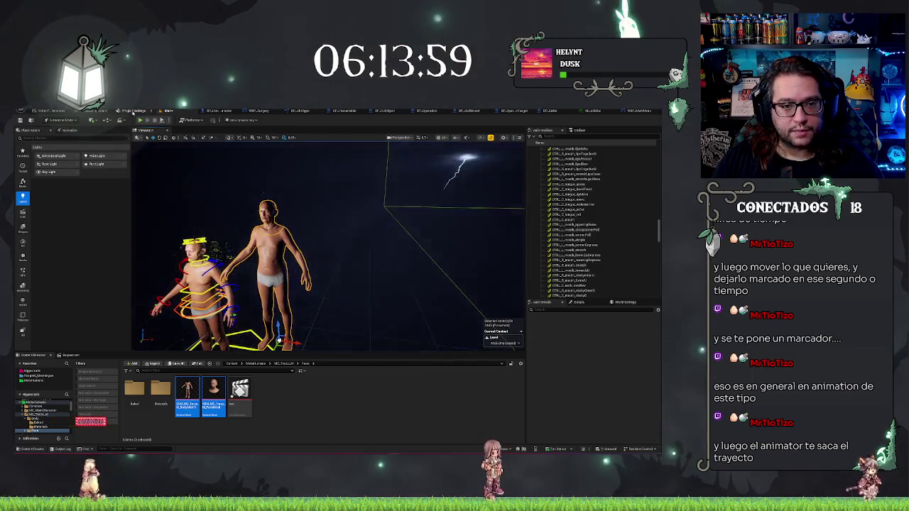
pyautogui.click(135, 112)
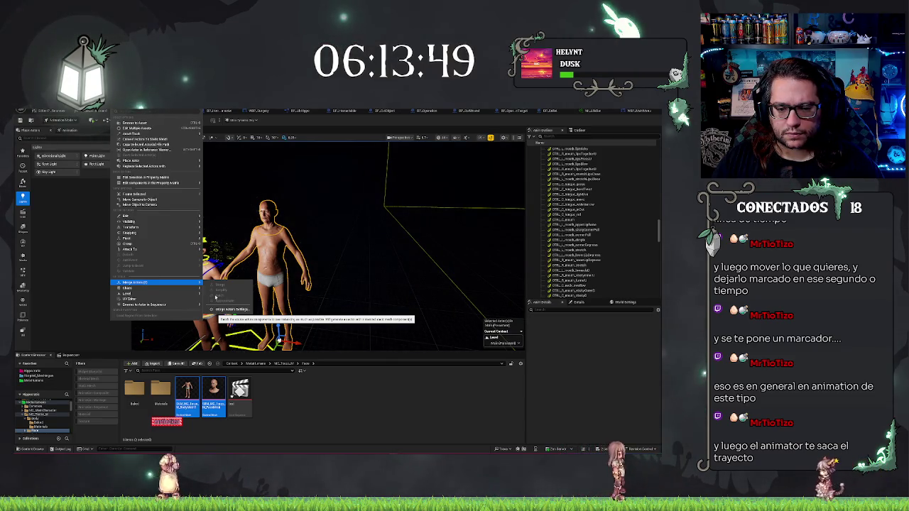
# Open the Merge Actors settings from the selected actors' context menu
pyautogui.press('Escape')
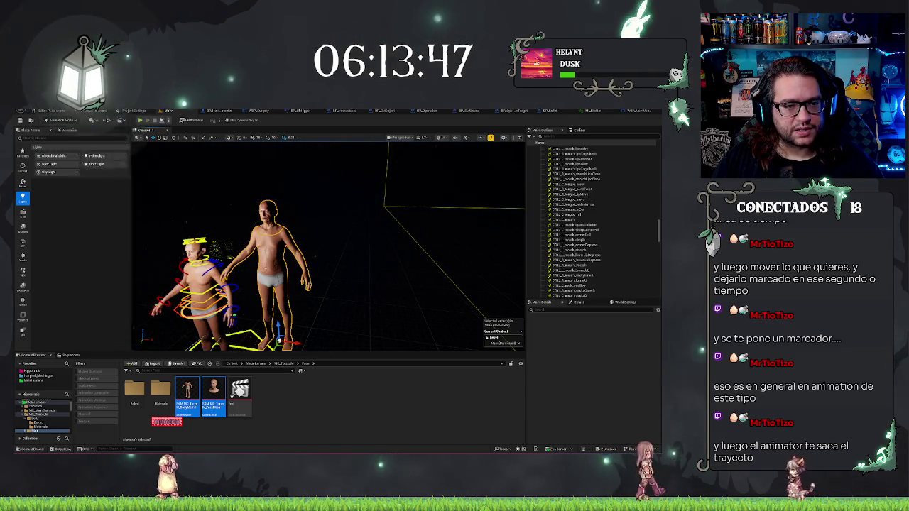
pyautogui.click(74, 120)
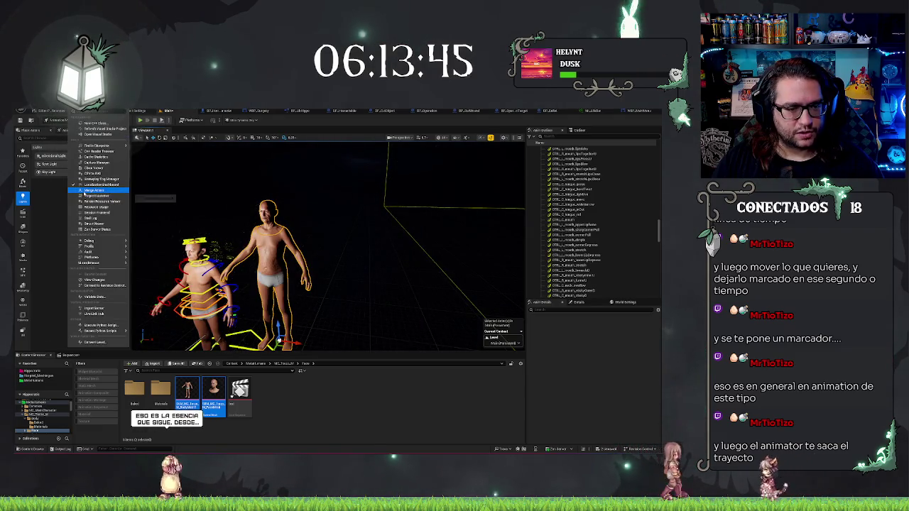
pyautogui.press('Escape')
pyautogui.rightClick(114, 119)
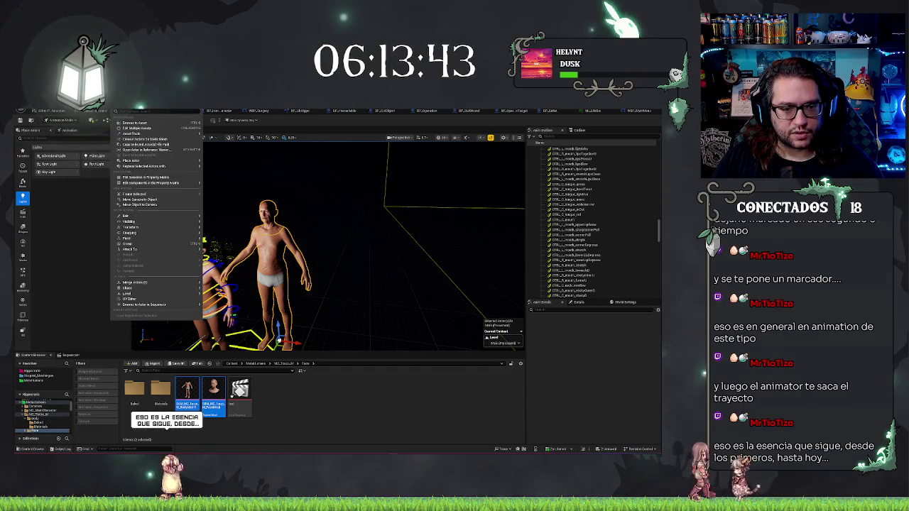
pyautogui.moveTo(153, 228)
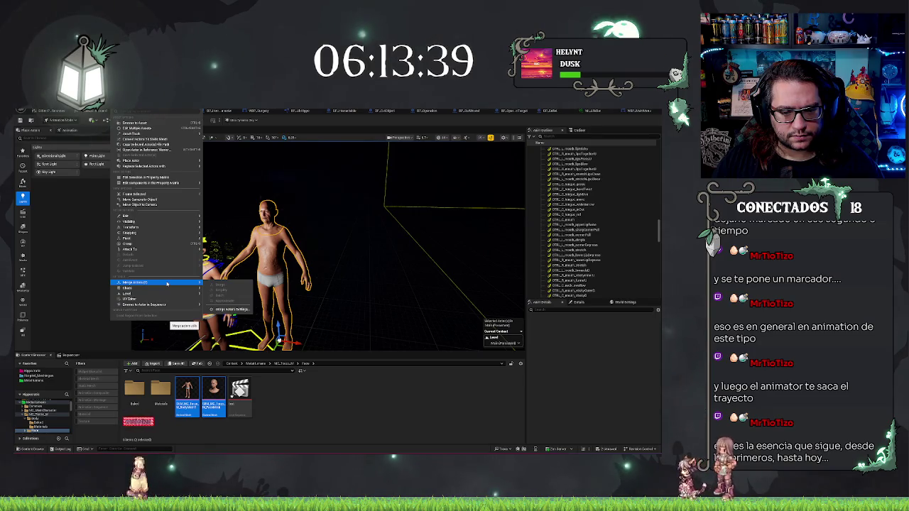
pyautogui.click(231, 310)
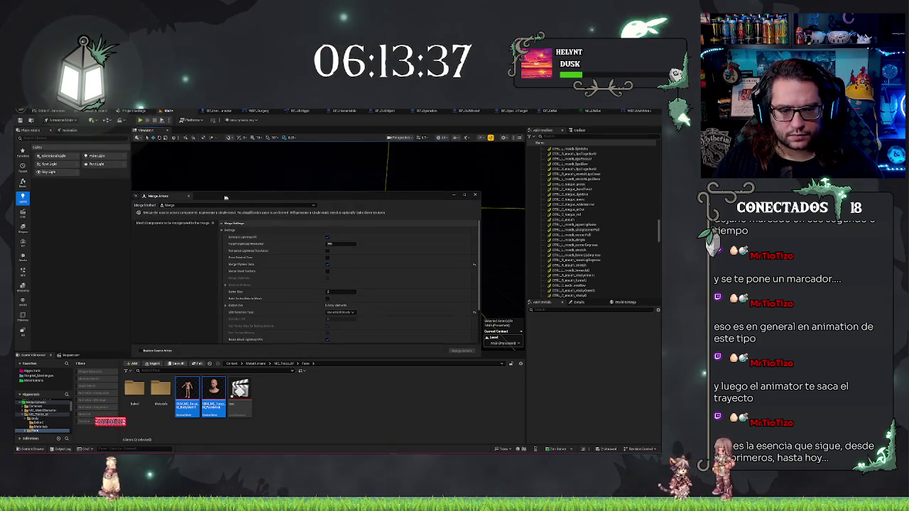
# Try the Batch merge method with SkeletalMeshActor as the actor class
pyautogui.click(169, 205)
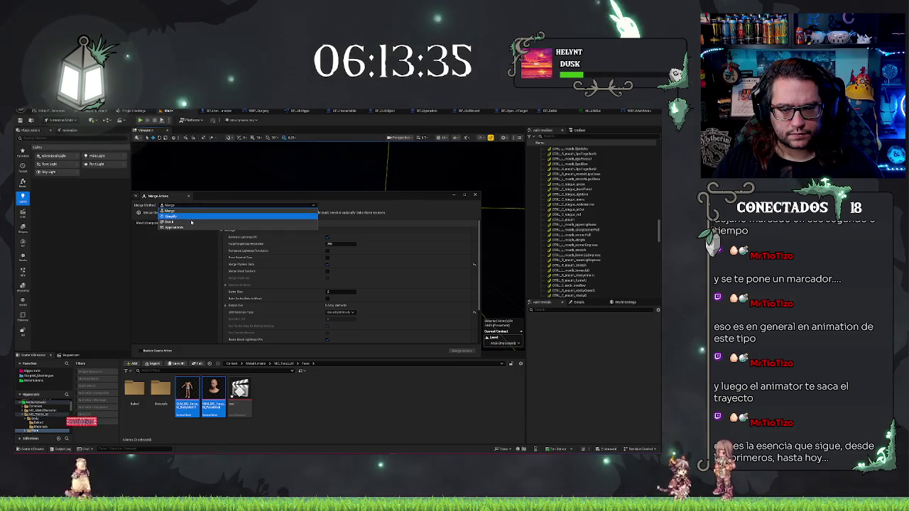
pyautogui.click(191, 221)
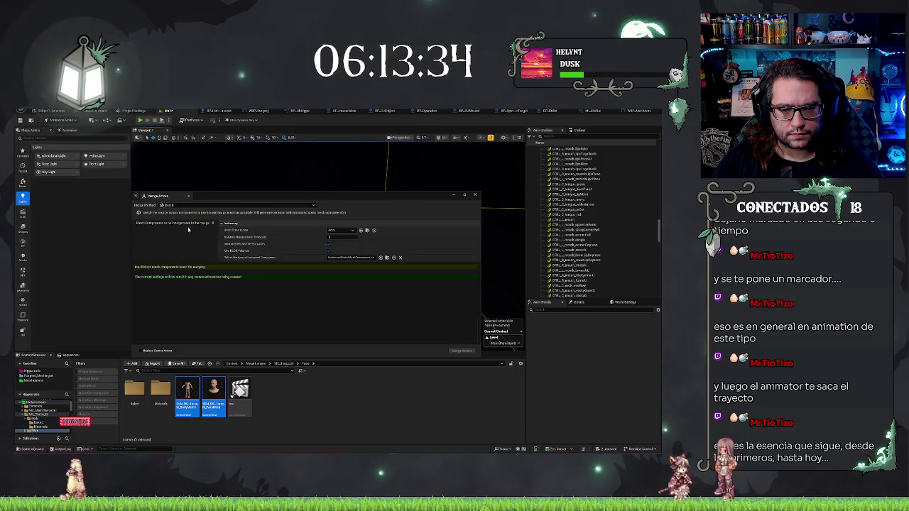
pyautogui.click(347, 230)
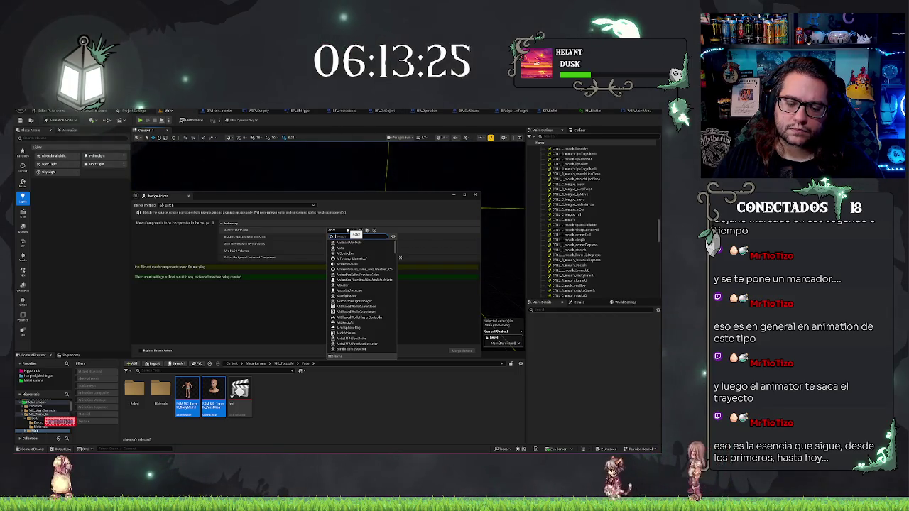
pyautogui.write('ske')
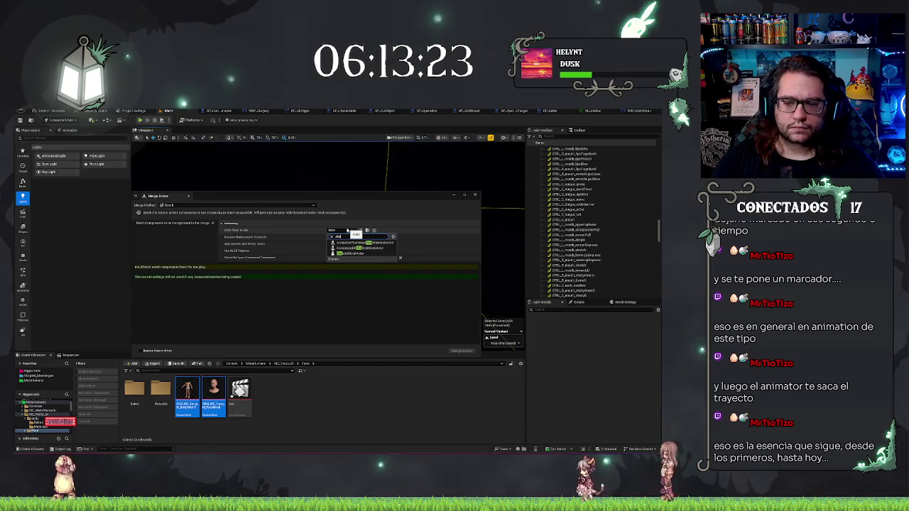
pyautogui.click(351, 253)
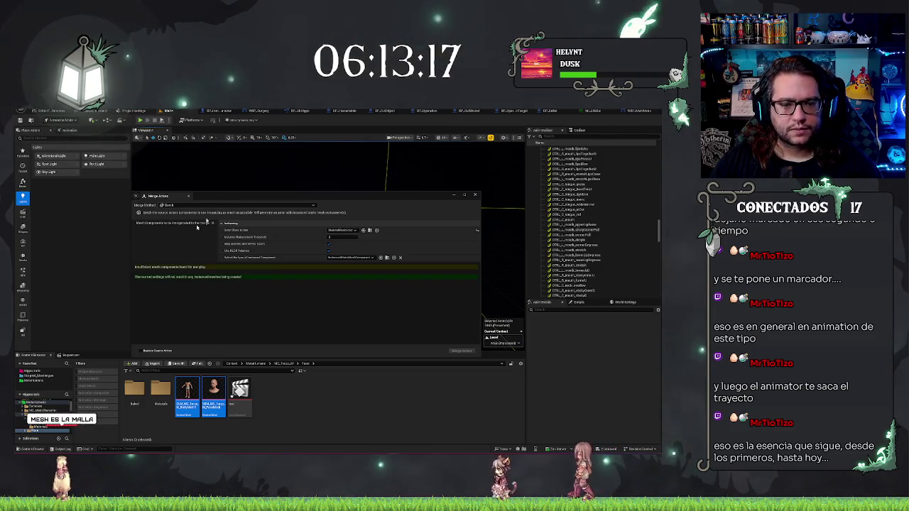
# Switch the merge method to Merge, then to Simplify, and move the settings aside
pyautogui.click(165, 204)
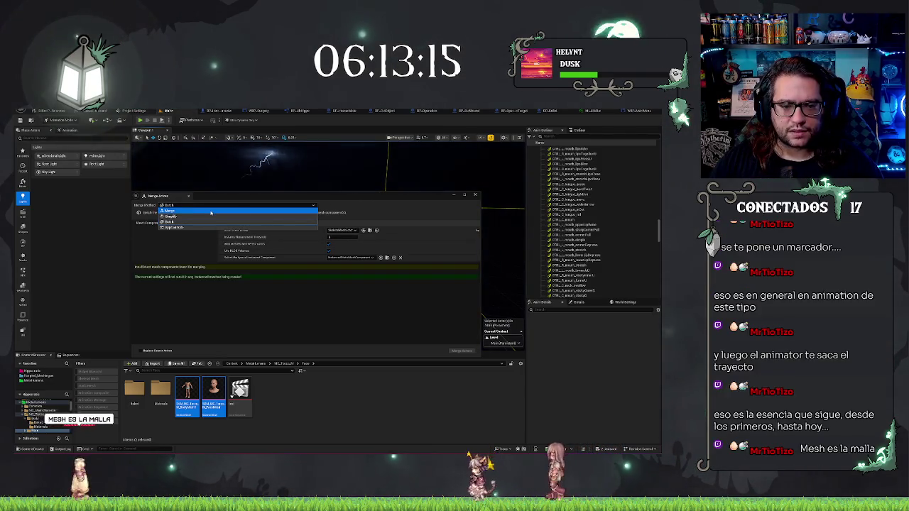
pyautogui.click(211, 213)
pyautogui.click(201, 206)
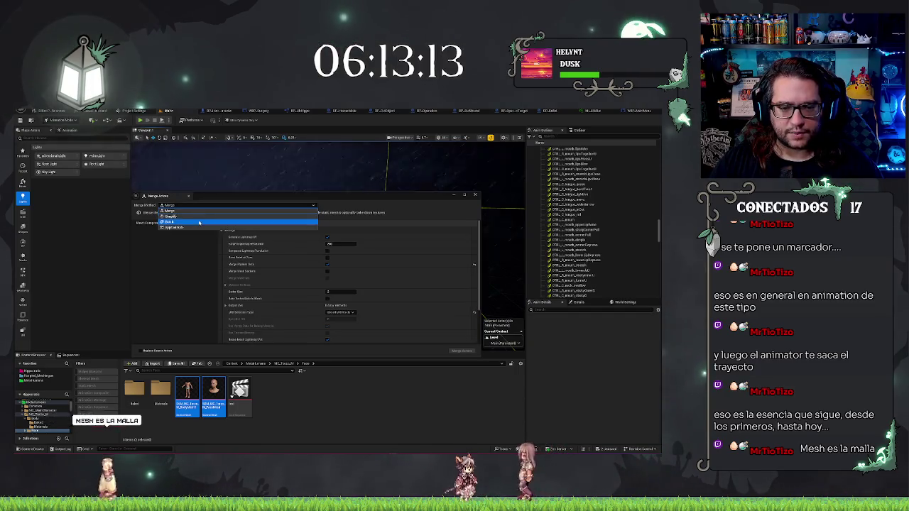
pyautogui.click(210, 216)
pyautogui.moveTo(188, 196); pyautogui.dragTo(198, 243)
pyautogui.rightClick(198, 234)
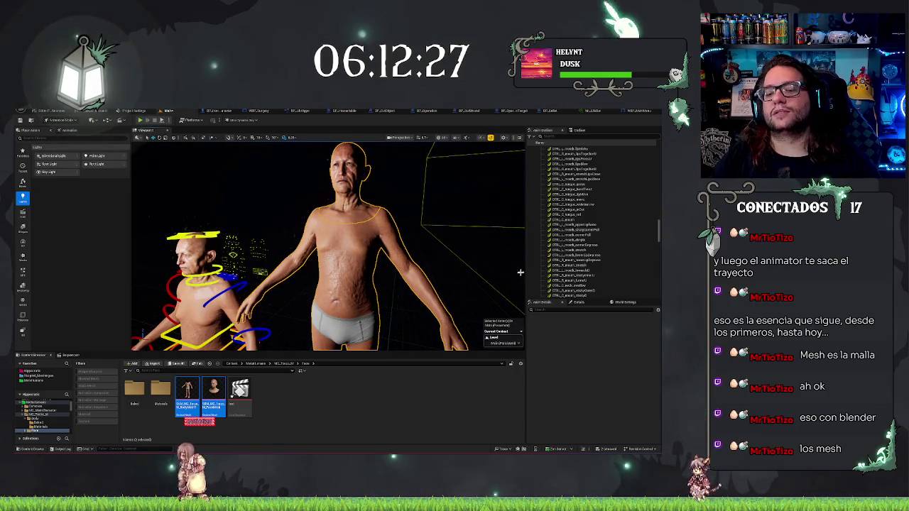
# Zoom the viewport around both bald figures, then expand a folder in the Content Browser tree
pyautogui.scroll(-5, 516, 274)
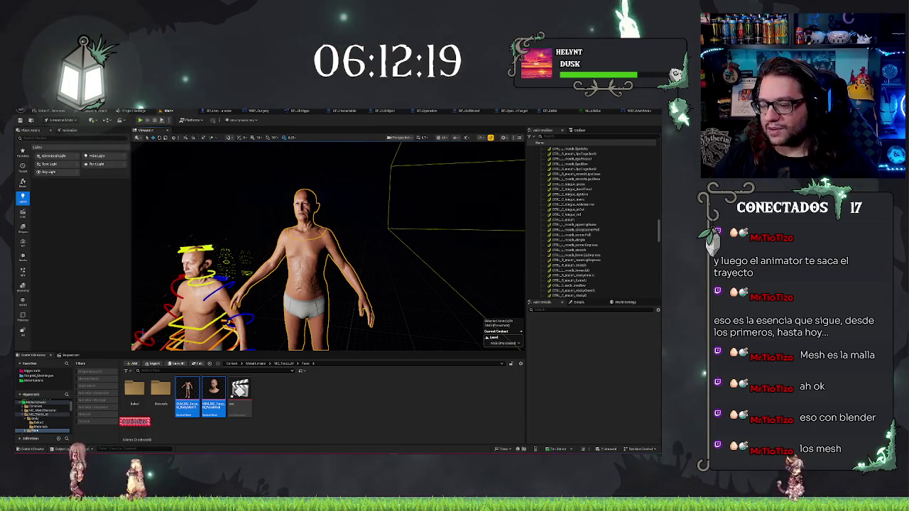
pyautogui.scroll(3, 381, 182)
pyautogui.scroll(-3, 314, 287)
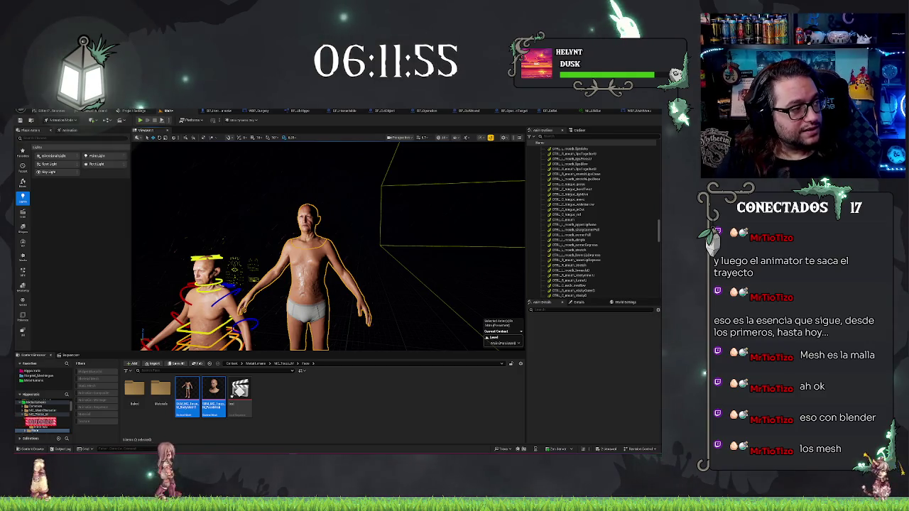
pyautogui.click(26, 415)
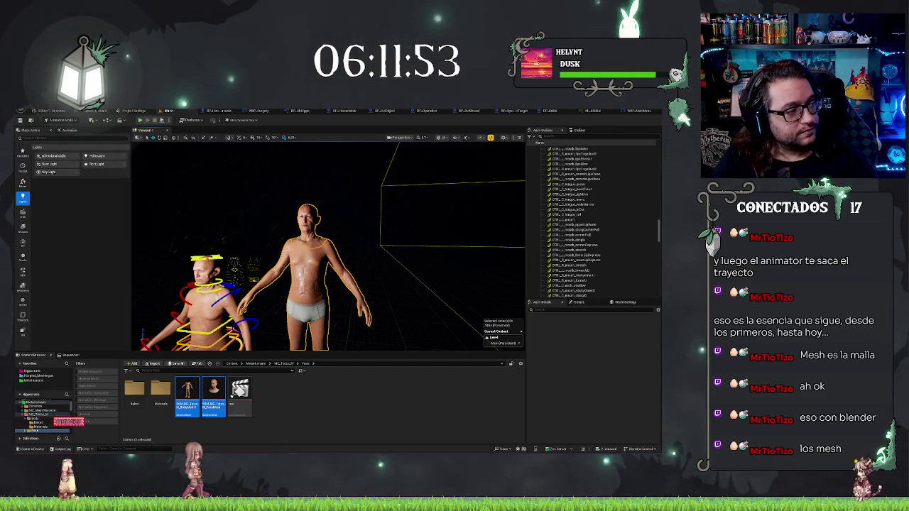
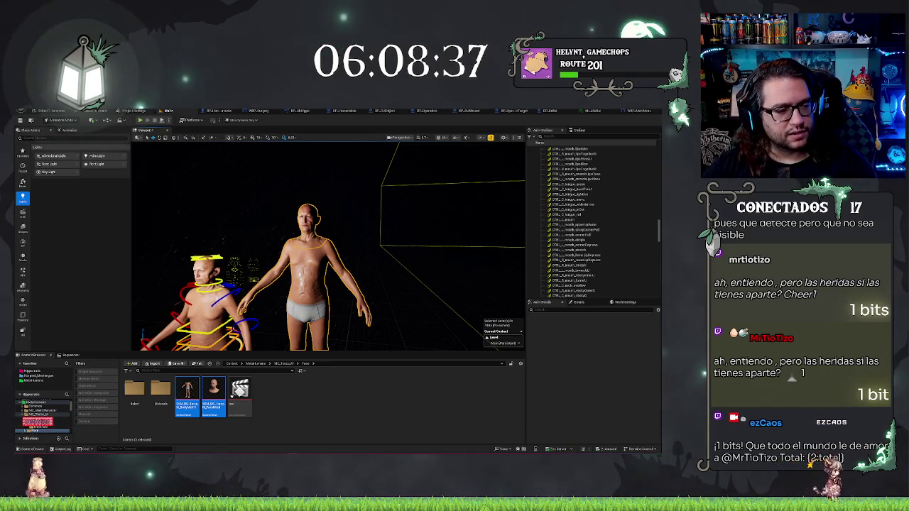
# Expand the project folder tree and delete the standing MetaHuman from the level
pyautogui.click(65, 422)
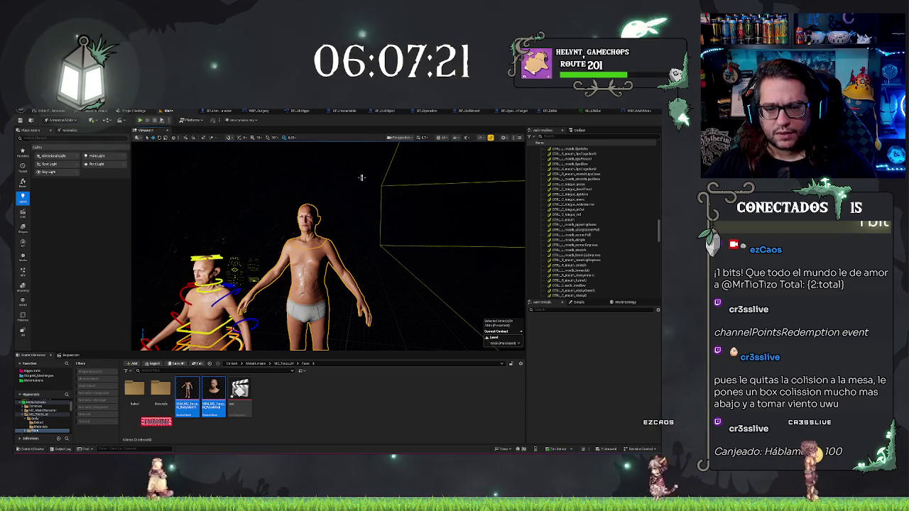
pyautogui.scroll(3, 364, 177)
pyautogui.scroll(-5, 355, 199)
pyautogui.scroll(5, 348, 223)
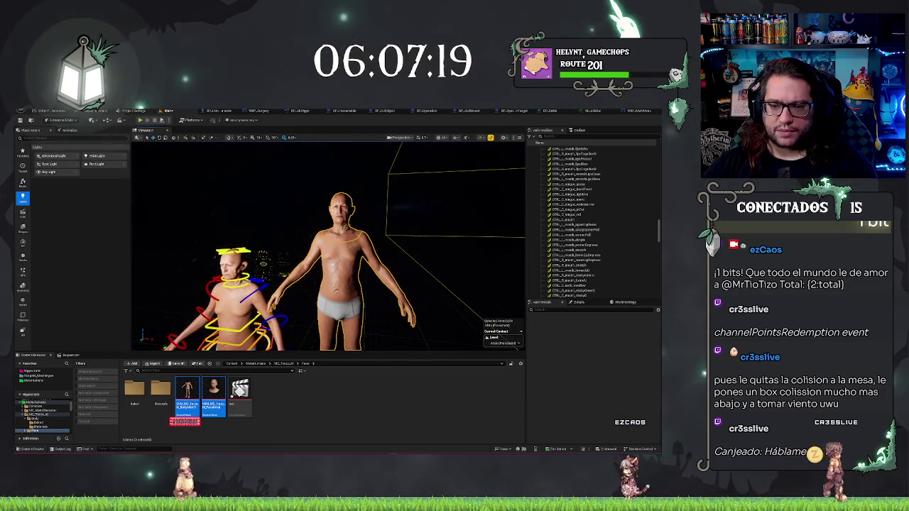
pyautogui.press('Delete')
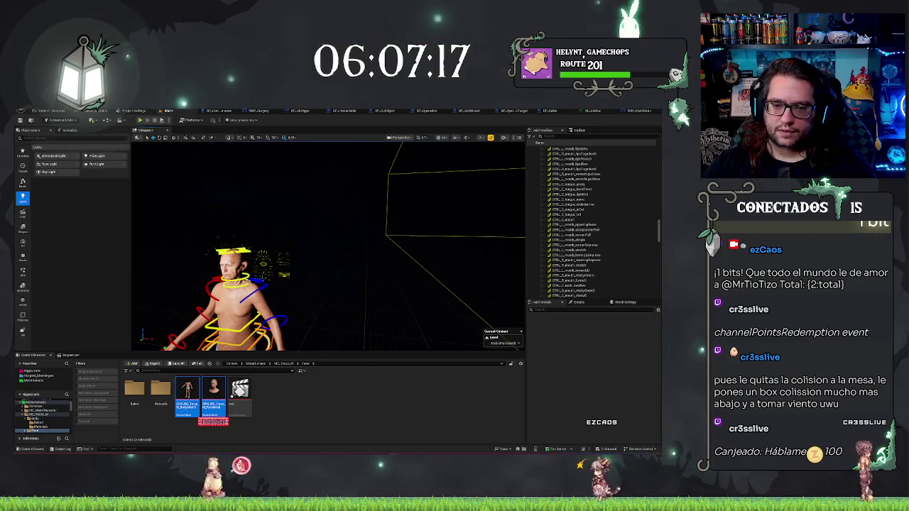
# Delete the rigged MetaHuman and the leftover point light from the scene
pyautogui.hotkey('ctrl', 'z')
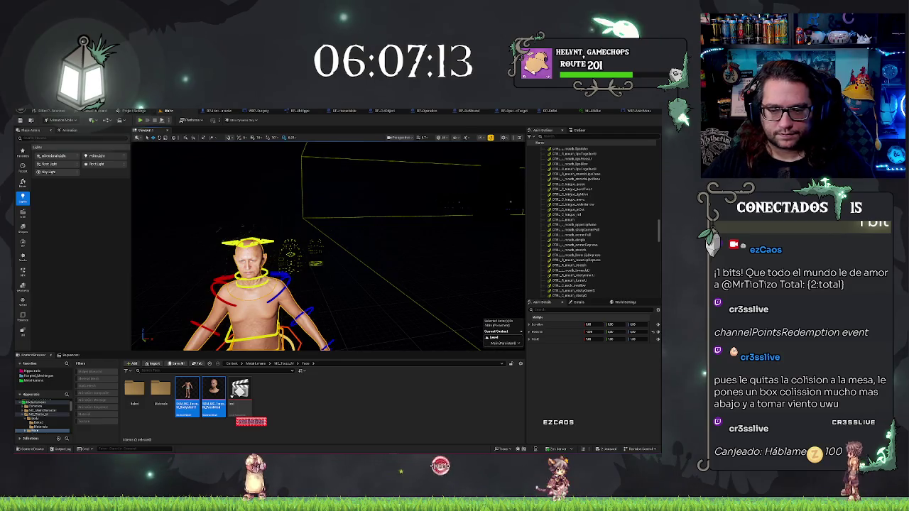
pyautogui.press('Delete')
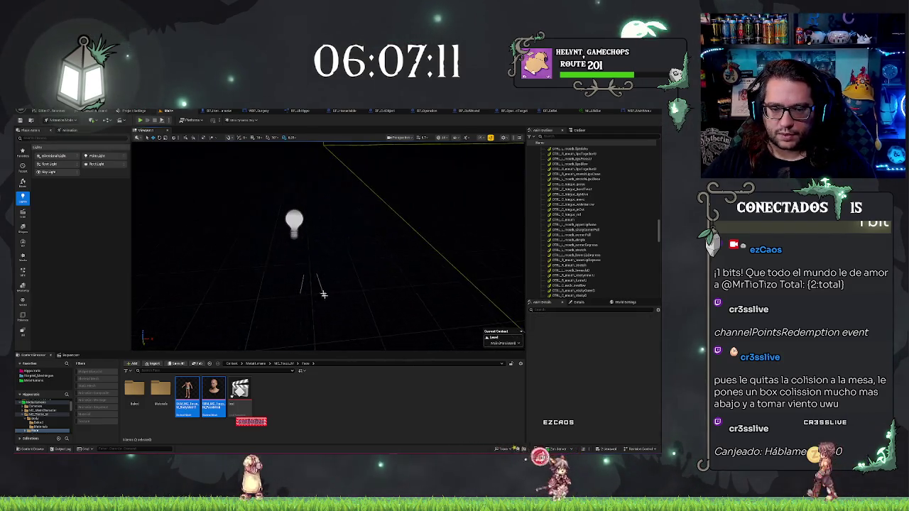
pyautogui.click(293, 222)
pyautogui.press('Delete')
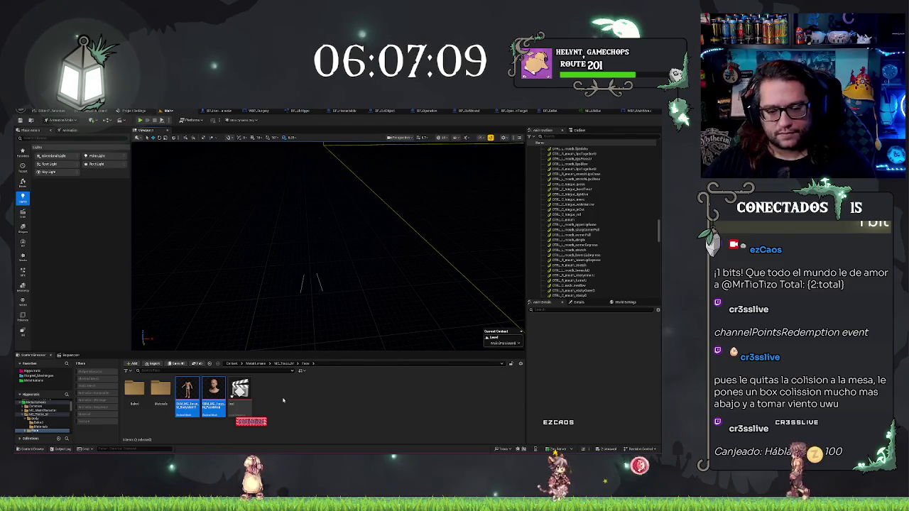
# Force-delete the 'test' level sequence asset from the Content Browser
pyautogui.click(240, 391)
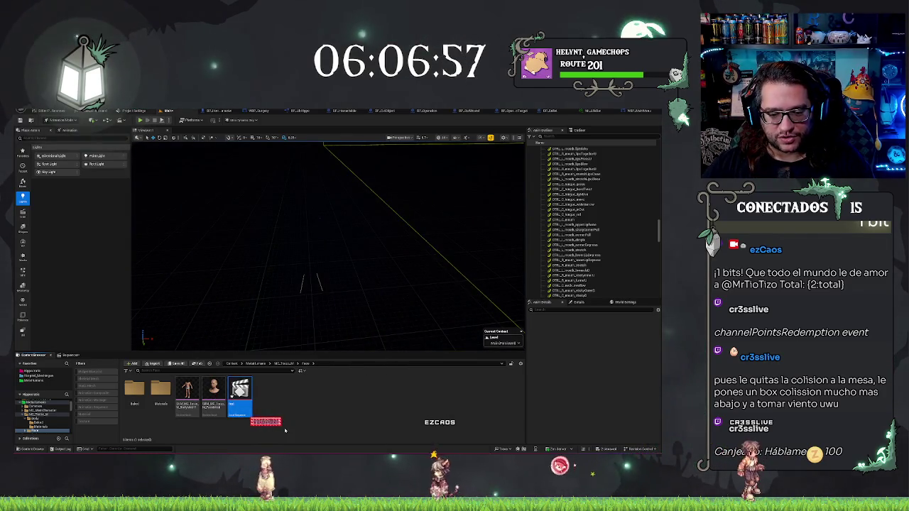
pyautogui.press('Delete')
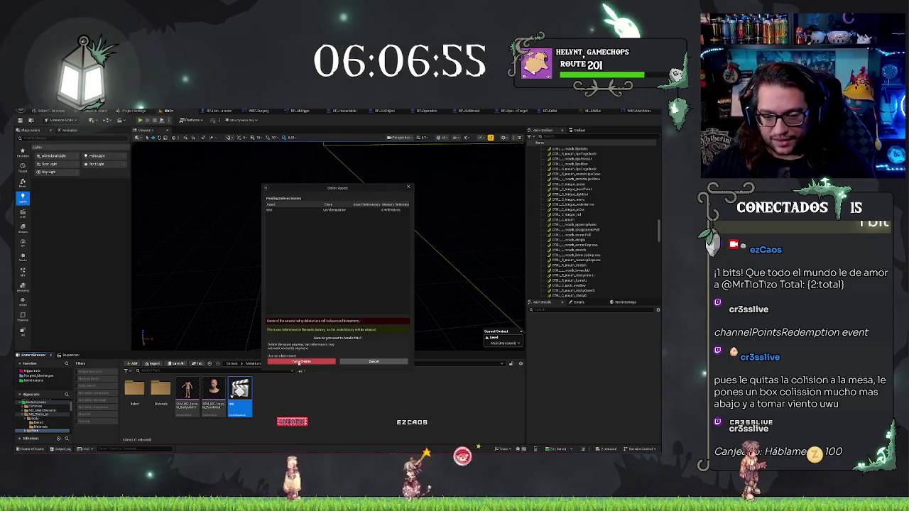
pyautogui.click(299, 362)
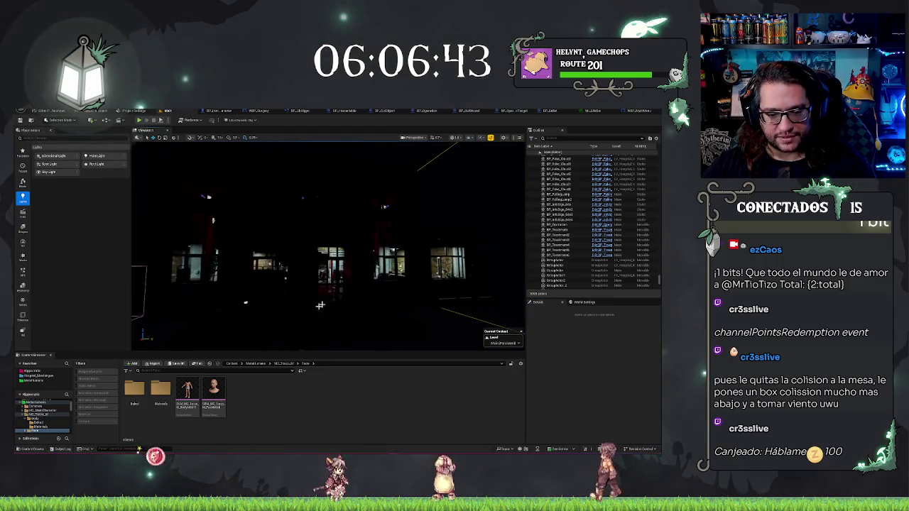
# Filter the Outliner by 'opera' and focus the view on BP_Operacion
pyautogui.click(561, 137)
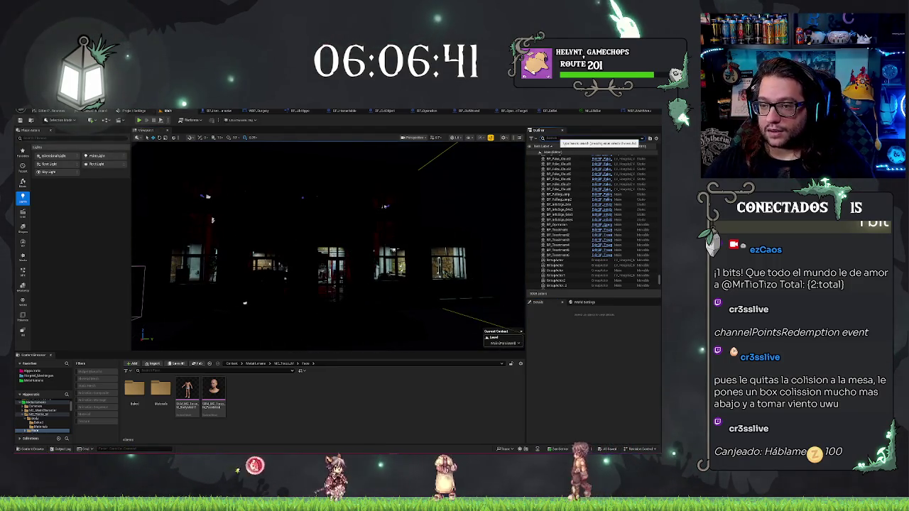
pyautogui.write('opera')
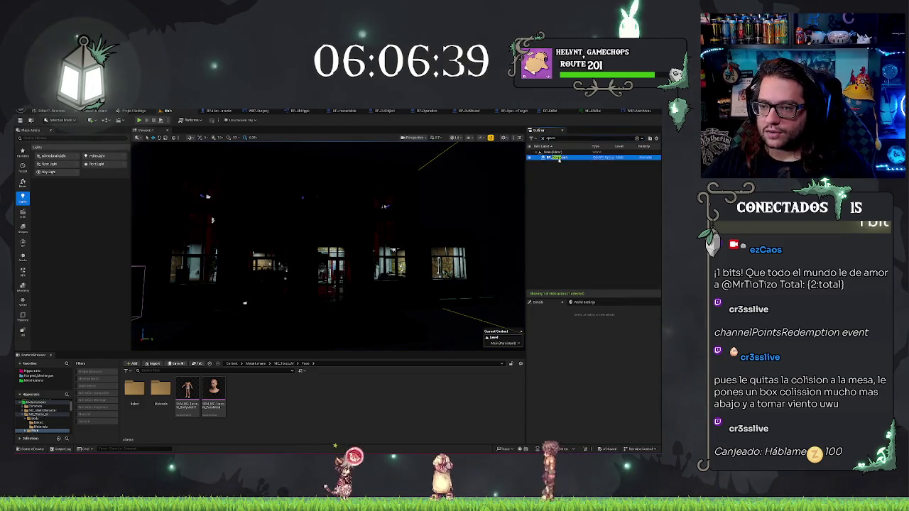
pyautogui.doubleClick(559, 158)
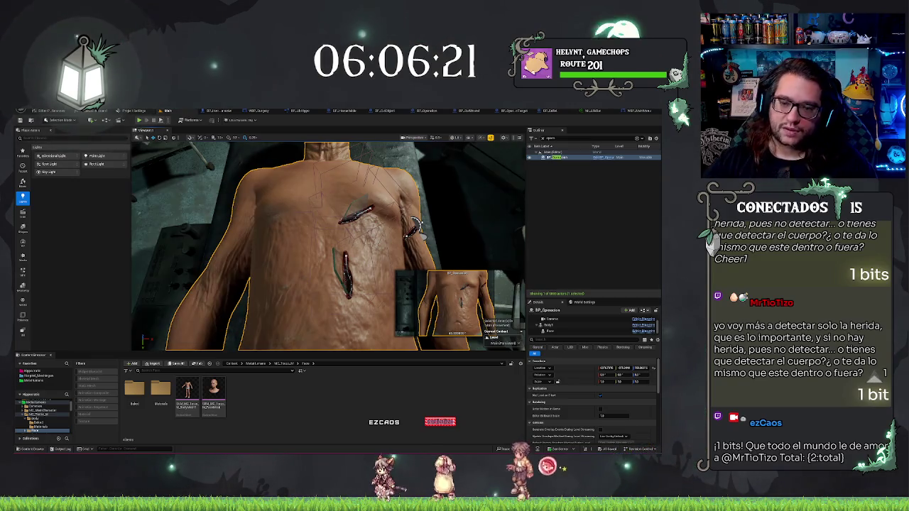
# Orbit close around the patient's torso wounds and select the angiography stand
pyautogui.scroll(5, 328, 245)
pyautogui.scroll(-5, 328, 246)
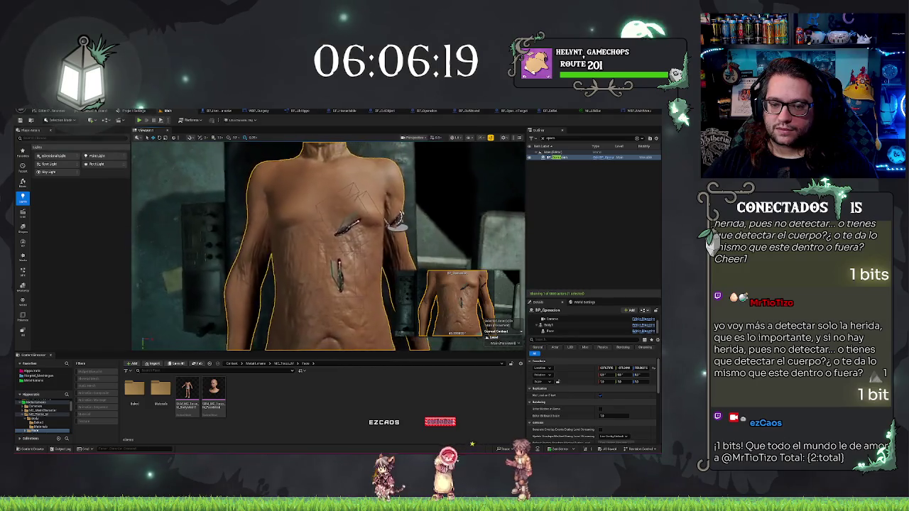
pyautogui.scroll(5, 328, 246)
pyautogui.scroll(1, 328, 245)
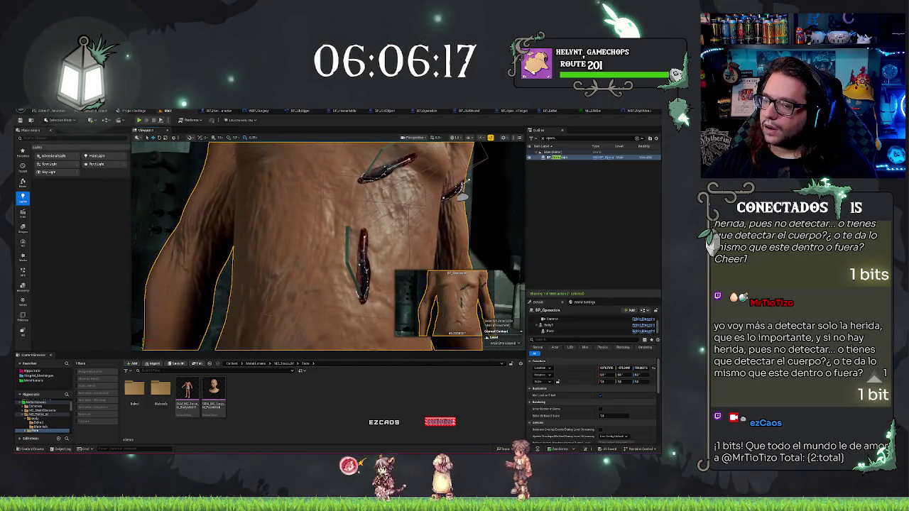
pyautogui.moveTo(328, 245)
pyautogui.mouseDown()
pyautogui.moveTo(342, 316)
pyautogui.moveTo(428, 169)
pyautogui.mouseUp()
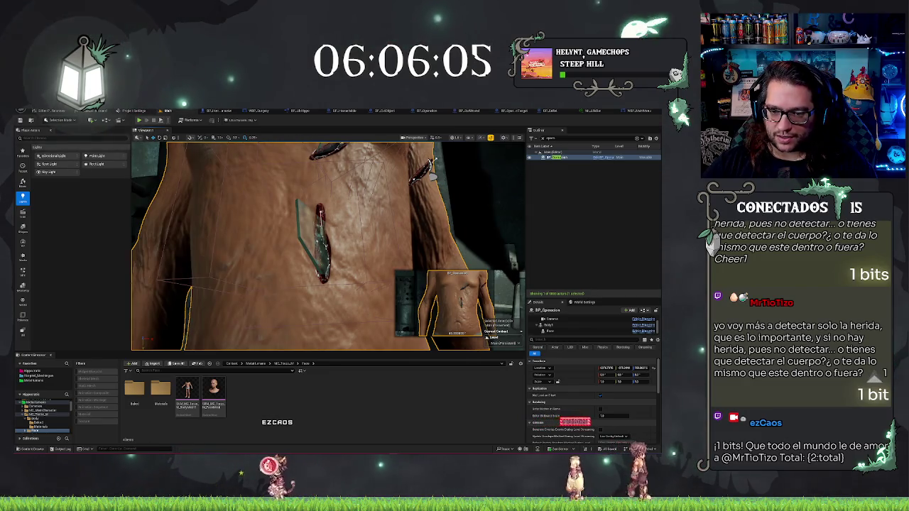
pyautogui.click(319, 346)
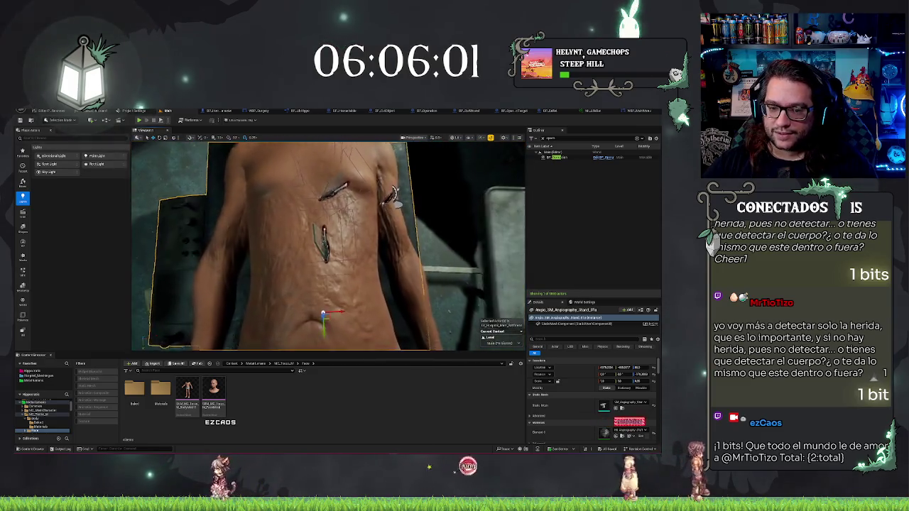
pyautogui.scroll(3, 328, 246)
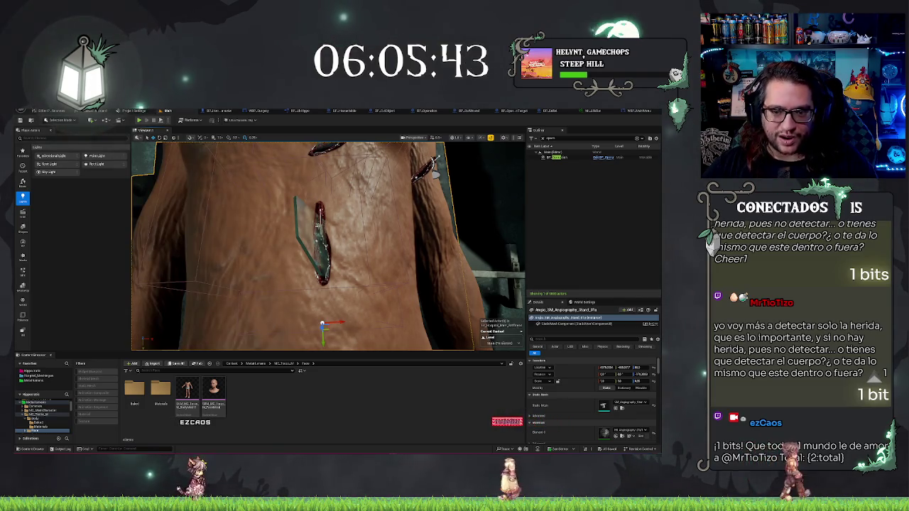
pyautogui.moveTo(326, 245); pyautogui.dragTo(337, 284)
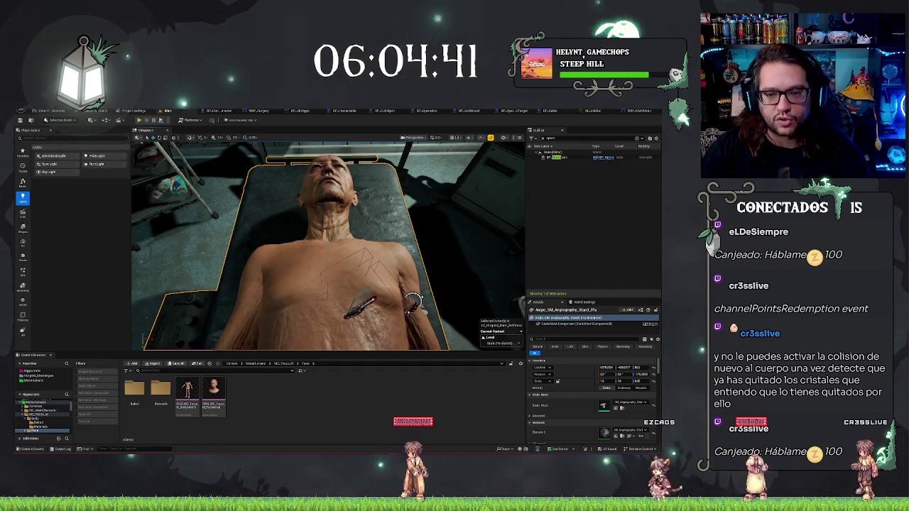
pyautogui.scroll(5, 327, 245)
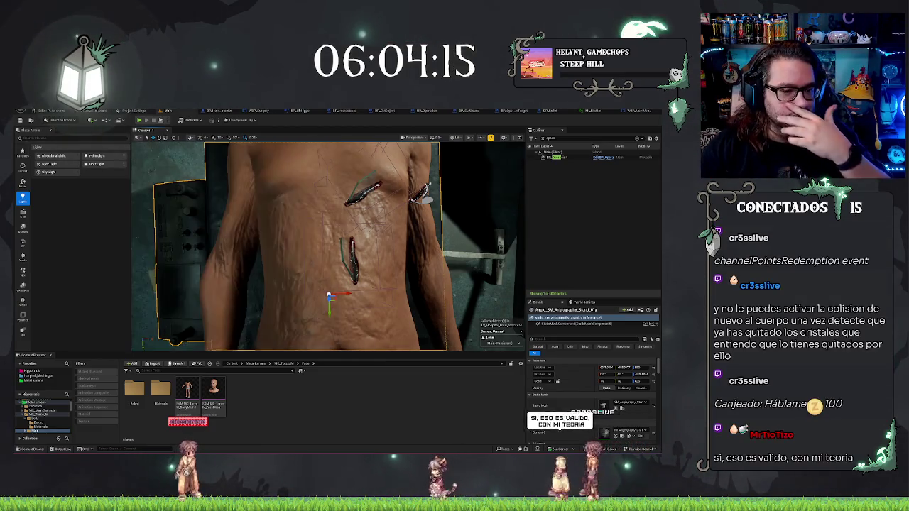
# Select BP_Operacion's Body component, then pick SKM_MC_Torso_M_BodyMesh1 in the Content Browser
pyautogui.press('f')
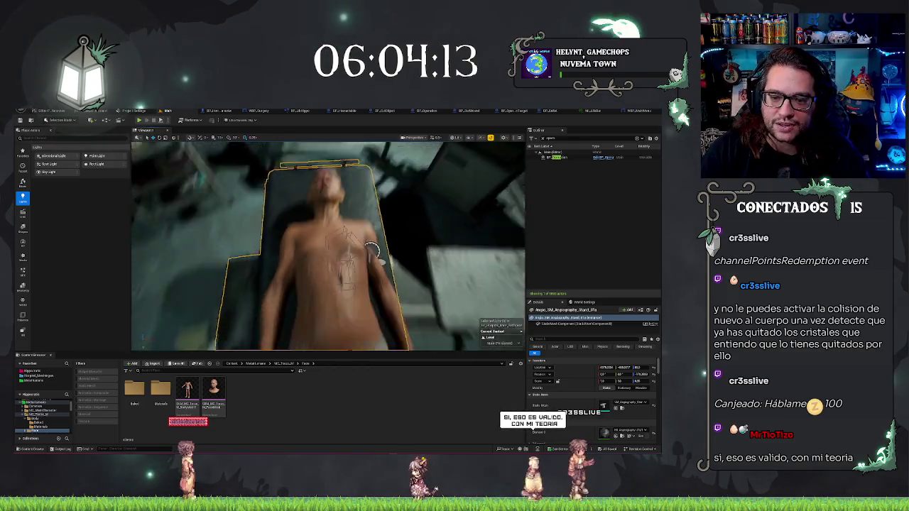
pyautogui.click(557, 157)
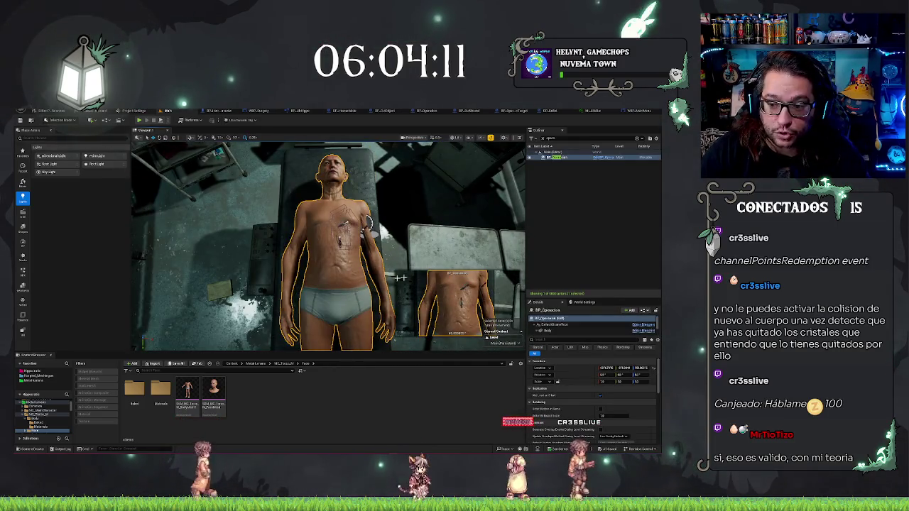
pyautogui.click(602, 331)
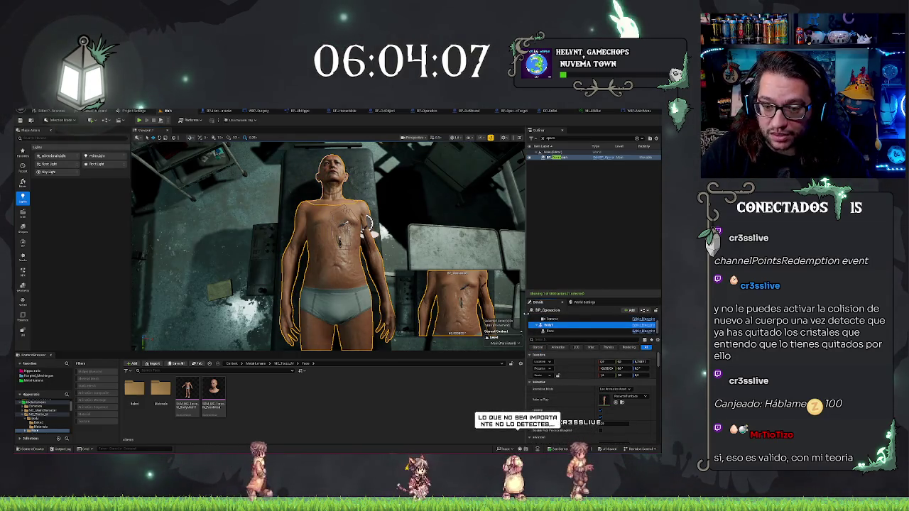
pyautogui.rightClick(349, 288)
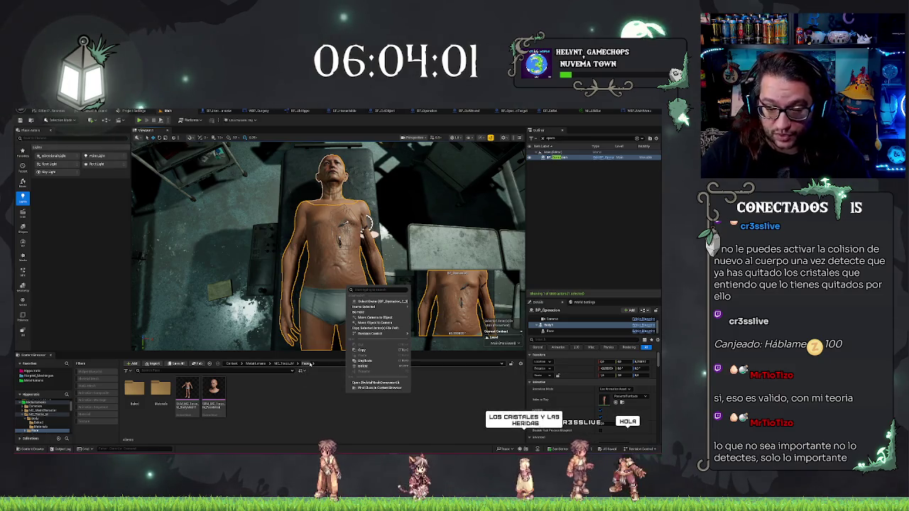
pyautogui.moveTo(248, 349)
pyautogui.mouseDown()
pyautogui.moveTo(319, 319)
pyautogui.moveTo(141, 342)
pyautogui.moveTo(199, 327)
pyautogui.moveTo(213, 341)
pyautogui.moveTo(195, 393)
pyautogui.mouseUp()
pyautogui.click(187, 391)
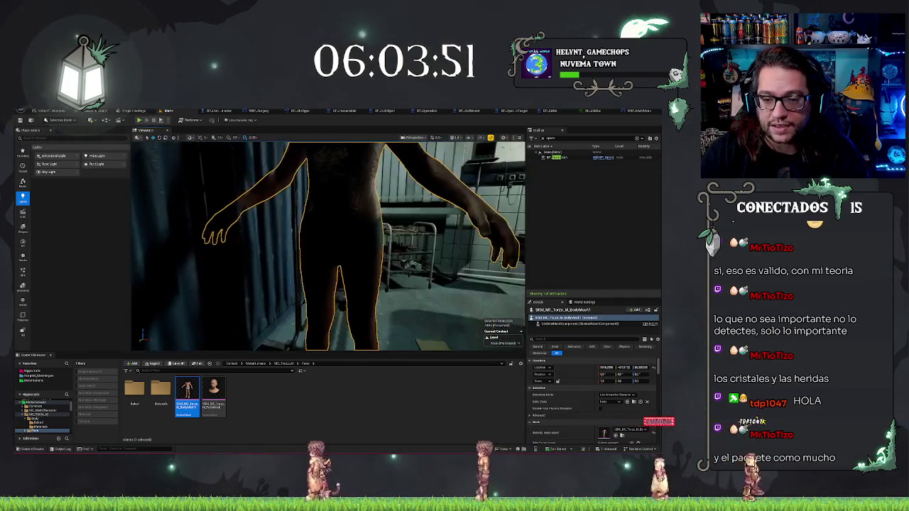
# Set the body mesh to Use Animation Asset and assign an animation to play
pyautogui.click(615, 401)
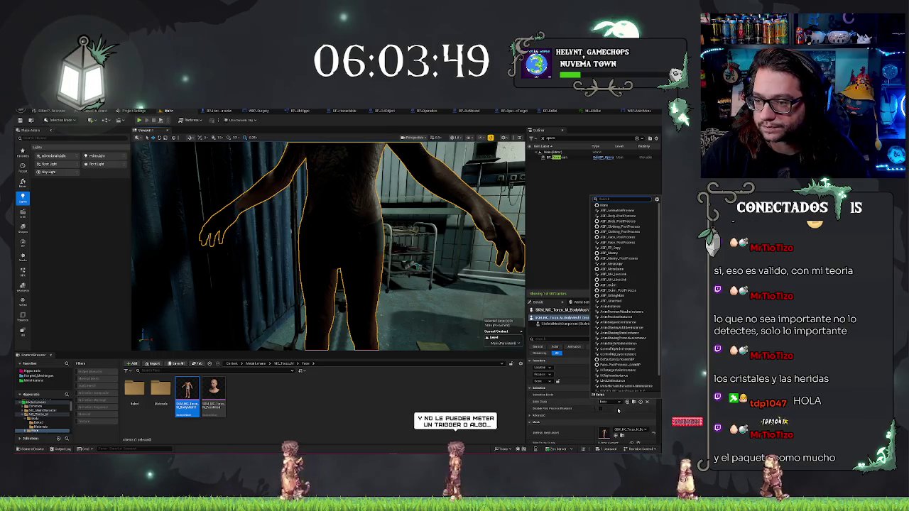
pyautogui.click(615, 394)
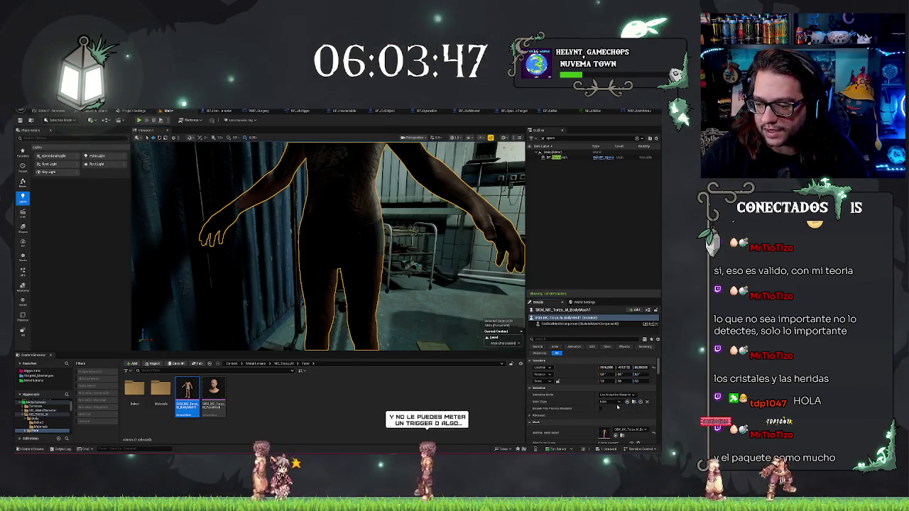
pyautogui.click(615, 404)
pyautogui.click(617, 403)
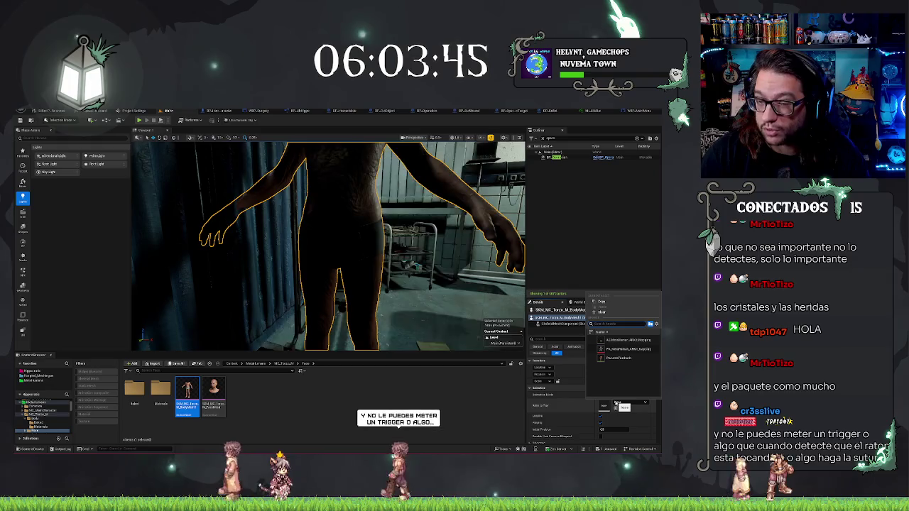
pyautogui.click(614, 358)
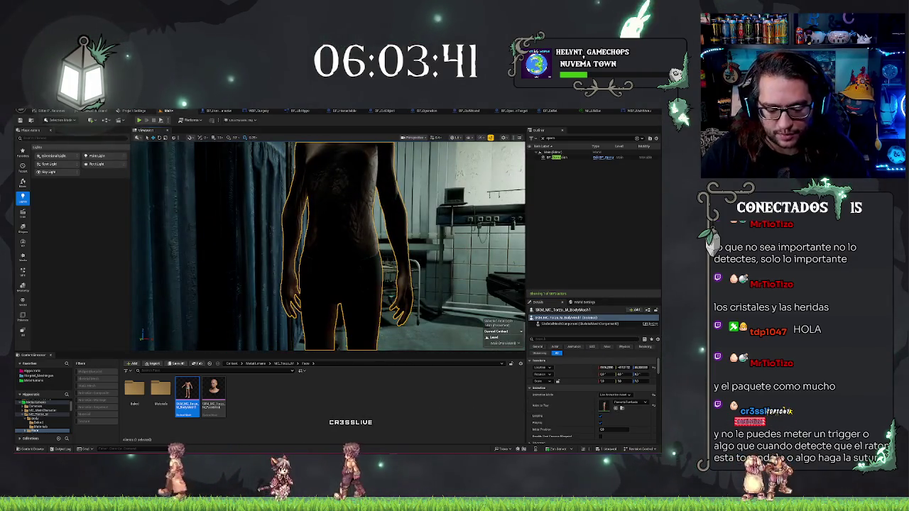
pyautogui.hotkey('ctrl', 'y')
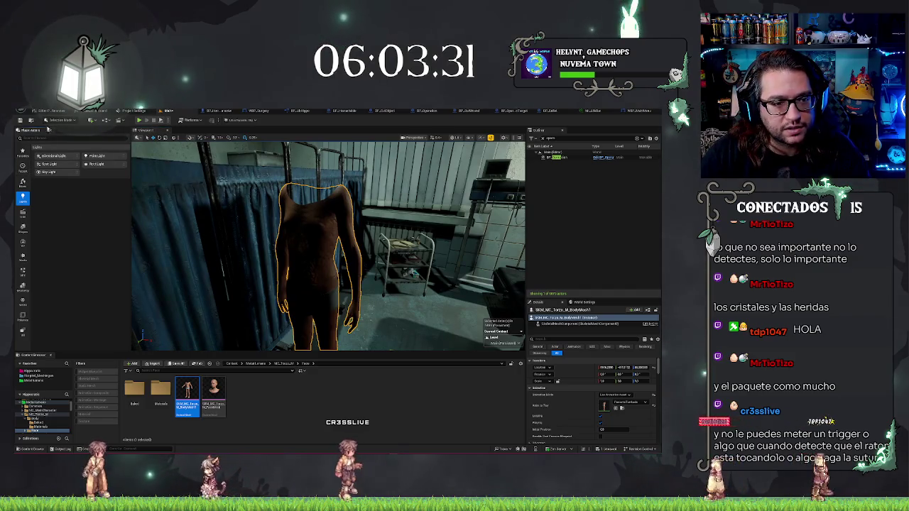
pyautogui.click(61, 120)
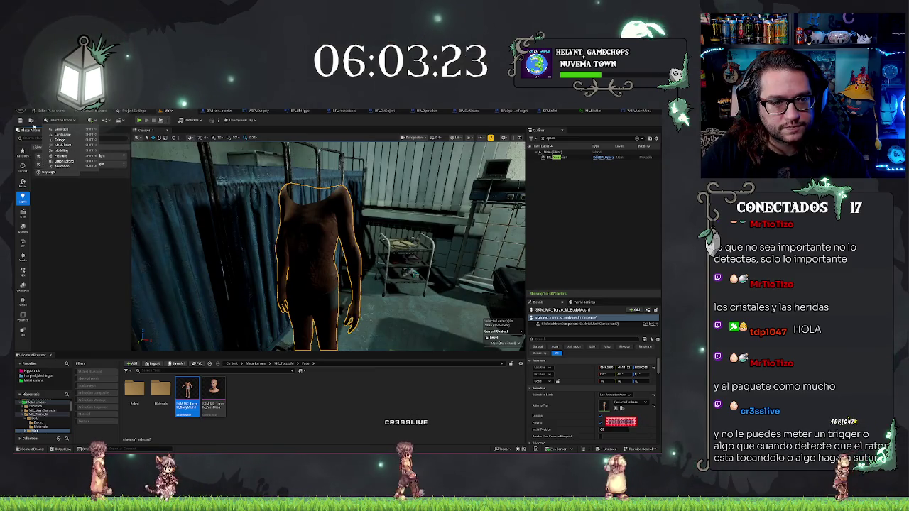
# Switch the editor to Modeling mode and show the Transform tool group
pyautogui.click(56, 120)
pyautogui.click(61, 121)
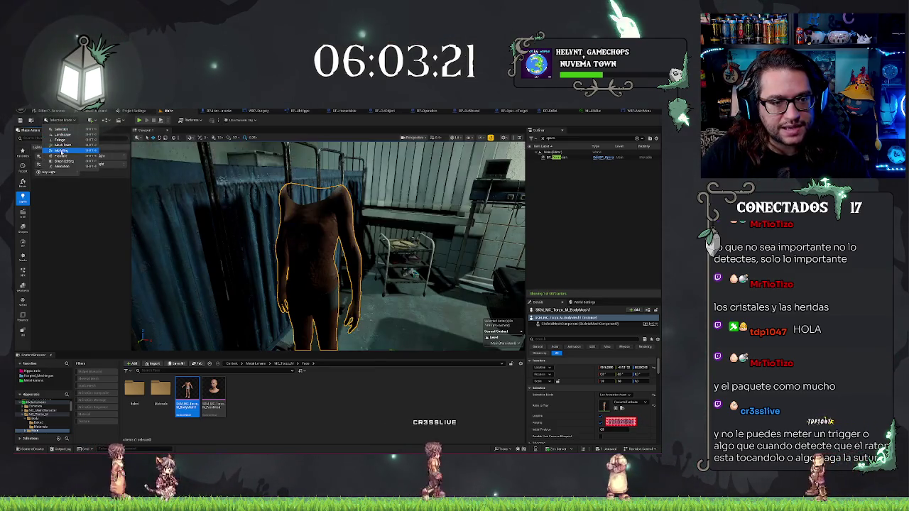
pyautogui.click(62, 151)
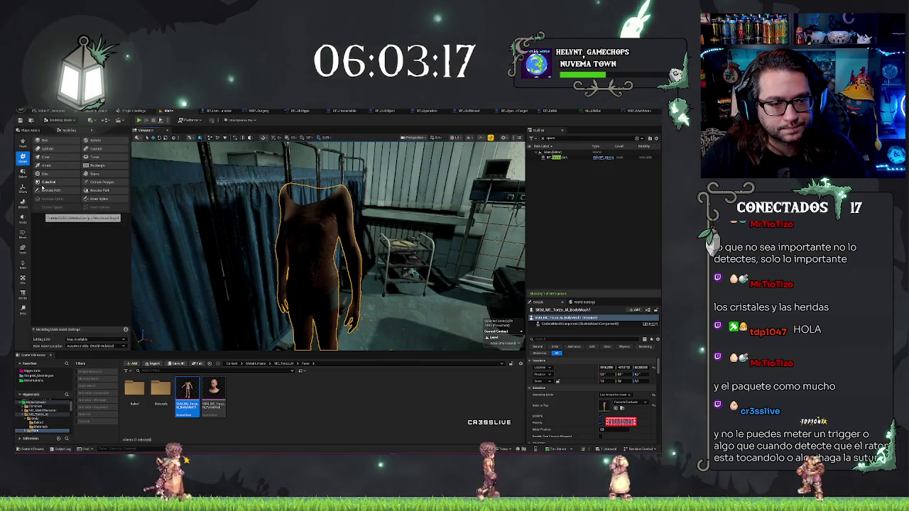
pyautogui.click(22, 172)
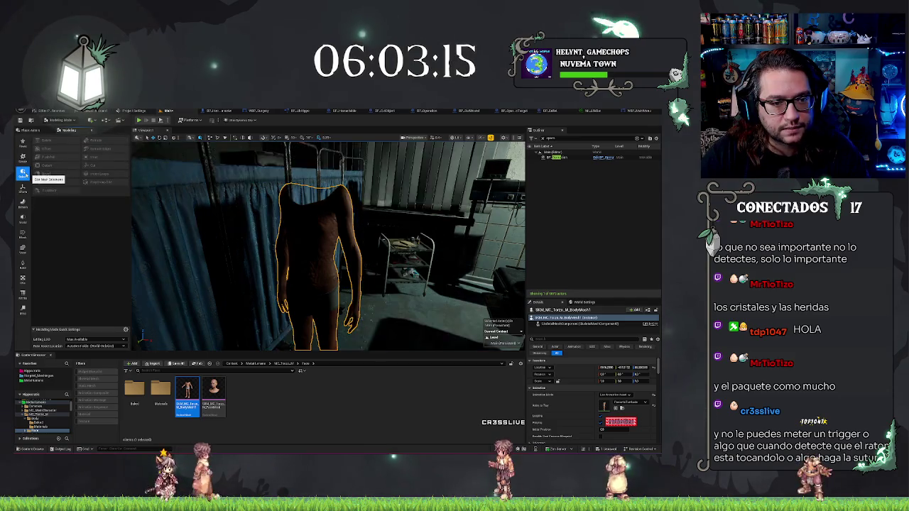
pyautogui.click(23, 188)
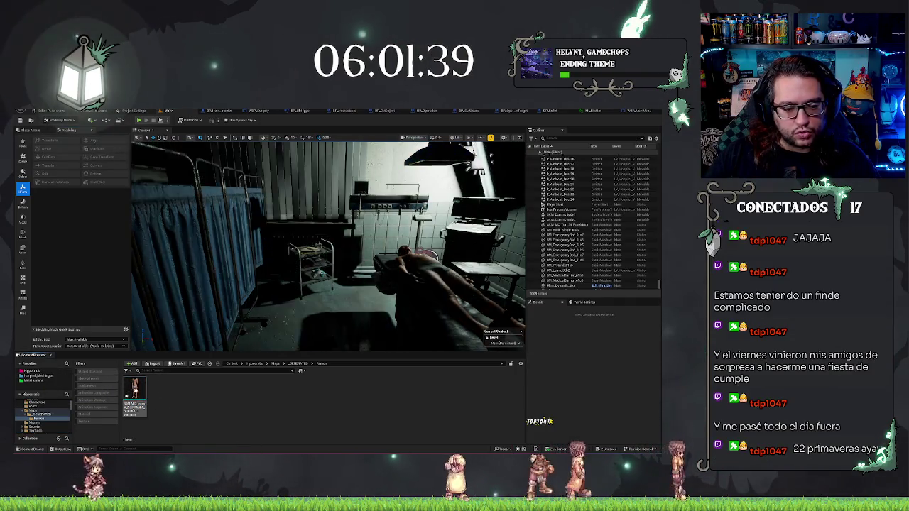
# Move the body mesh asset into Hypocenter > Meshes and open it for editing
pyautogui.click(56, 384)
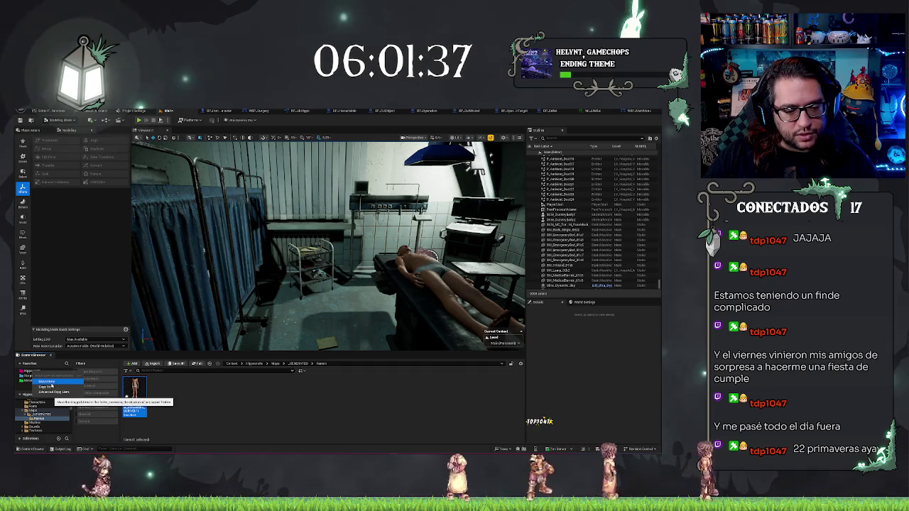
pyautogui.click(31, 371)
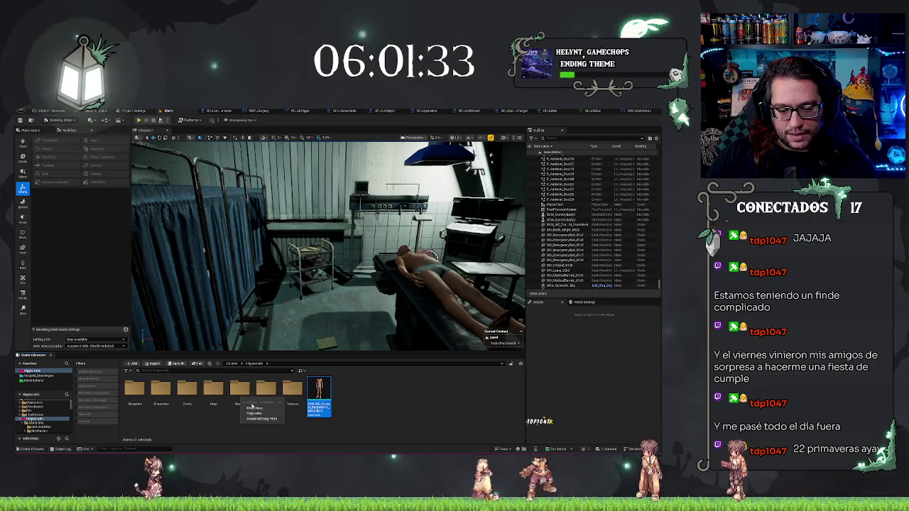
pyautogui.click(253, 408)
pyautogui.click(235, 387)
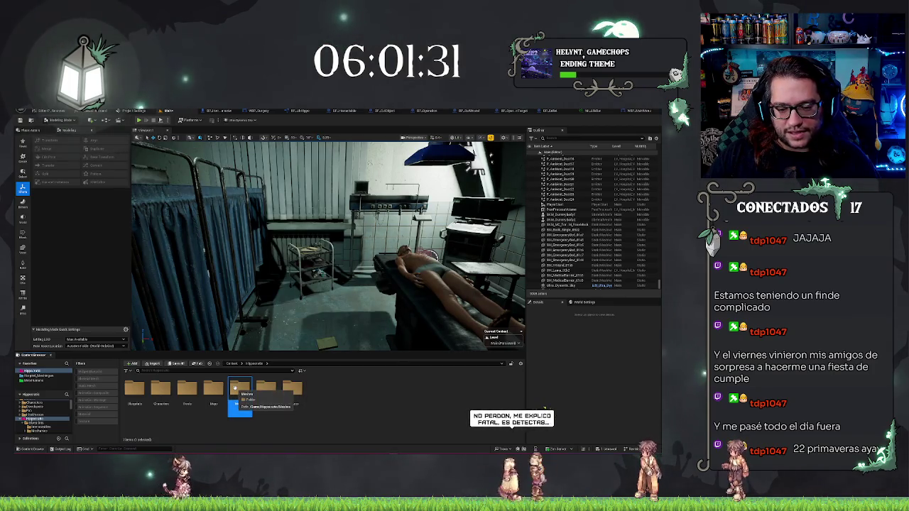
pyautogui.doubleClick(235, 388)
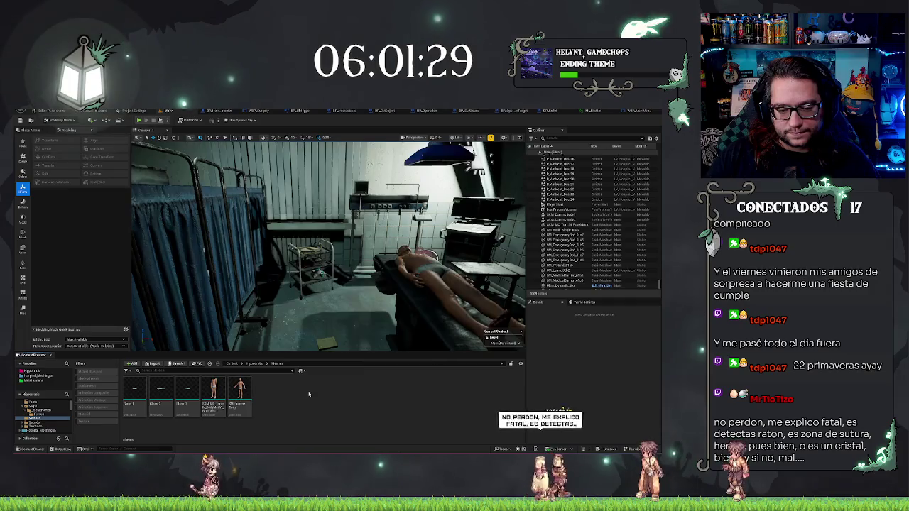
pyautogui.rightClick(221, 393)
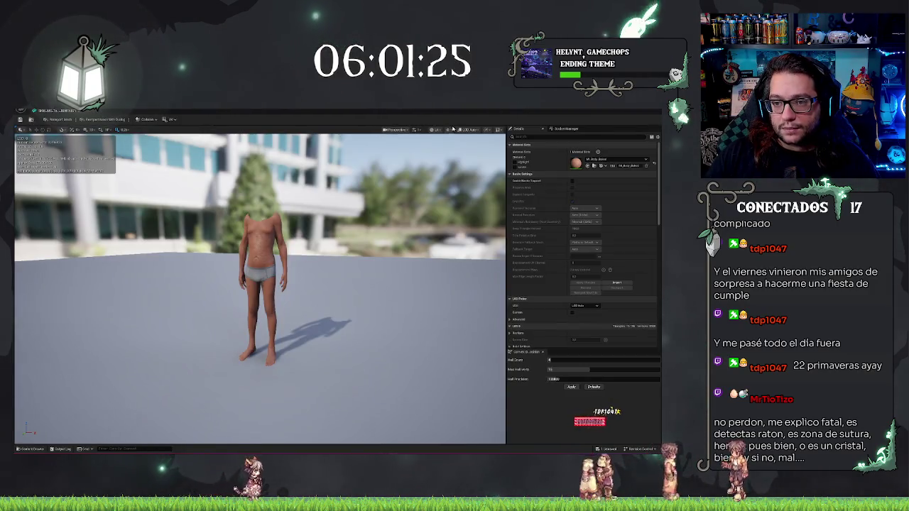
# Enable Complex Collision display and orbit around the body's cyan collision wireframe
pyautogui.click(449, 130)
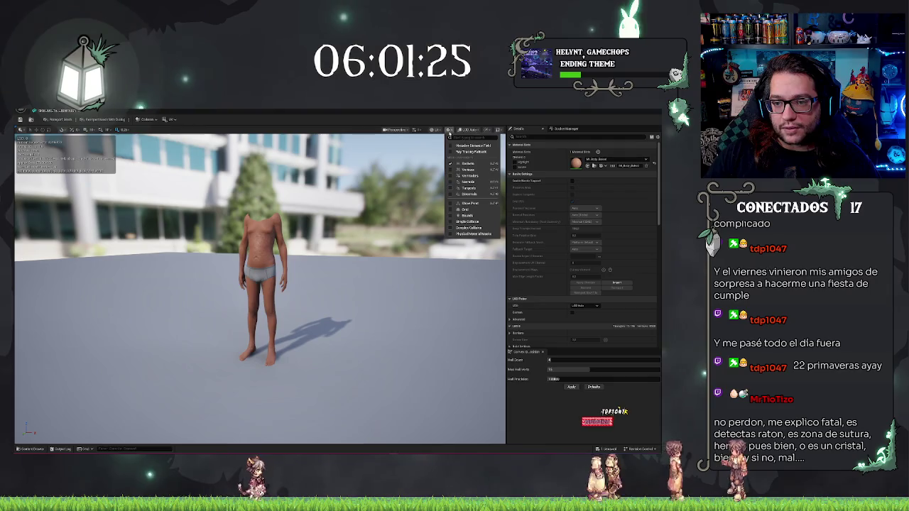
pyautogui.click(455, 228)
pyautogui.moveTo(455, 228); pyautogui.dragTo(227, 260)
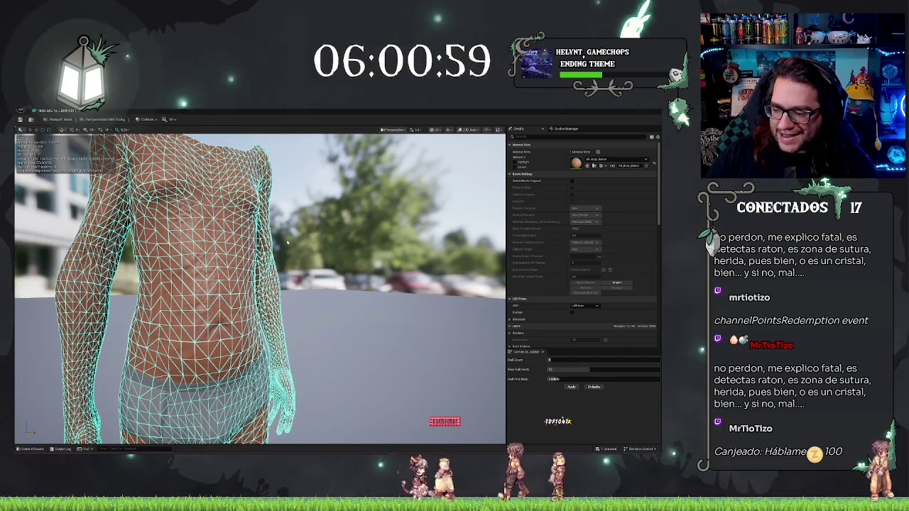
pyautogui.scroll(-5, 260, 289)
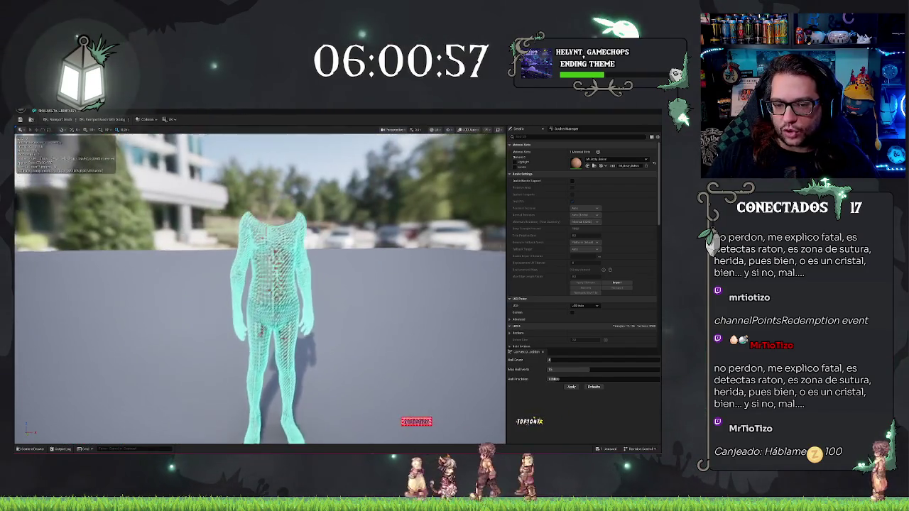
pyautogui.scroll(5, 260, 289)
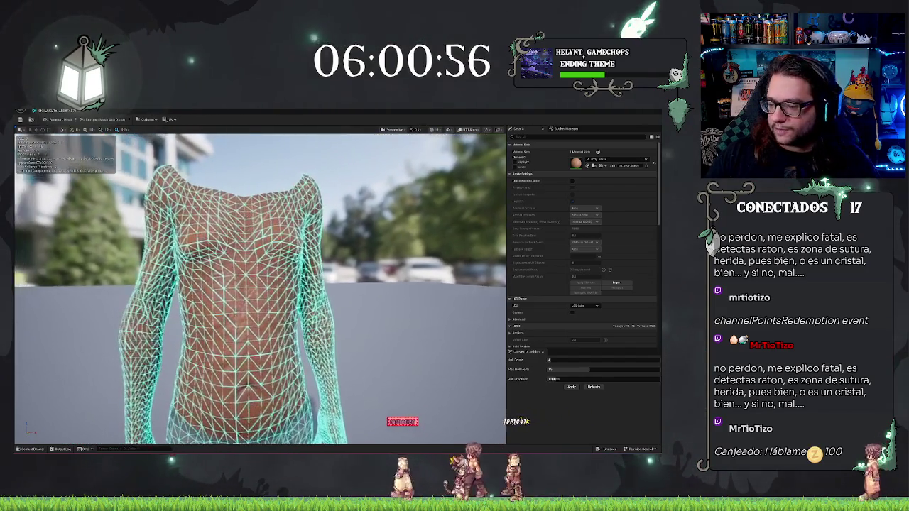
pyautogui.moveTo(284, 289)
pyautogui.mouseDown()
pyautogui.moveTo(263, 289)
pyautogui.moveTo(312, 284)
pyautogui.mouseUp()
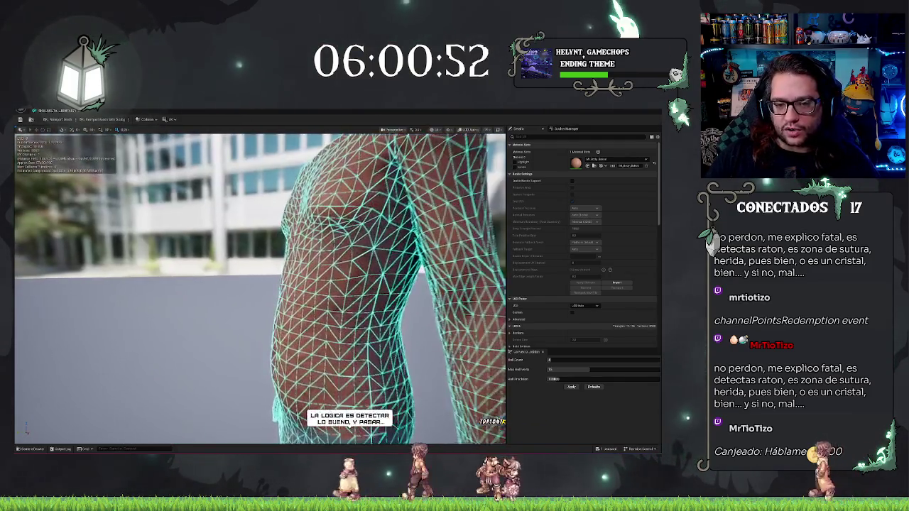
pyautogui.moveTo(173, 284)
pyautogui.mouseDown()
pyautogui.moveTo(173, 313)
pyautogui.moveTo(173, 298)
pyautogui.mouseUp()
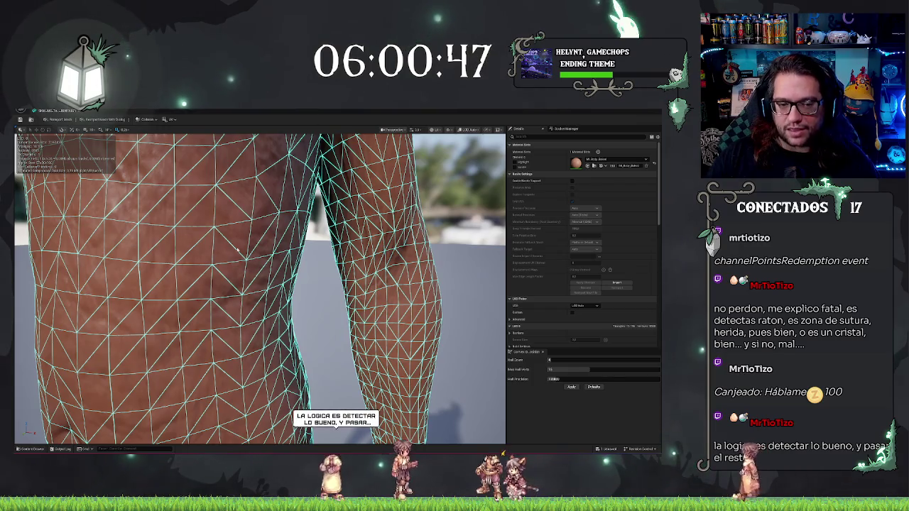
pyautogui.scroll(-10, 237, 248)
pyautogui.scroll(10, 260, 289)
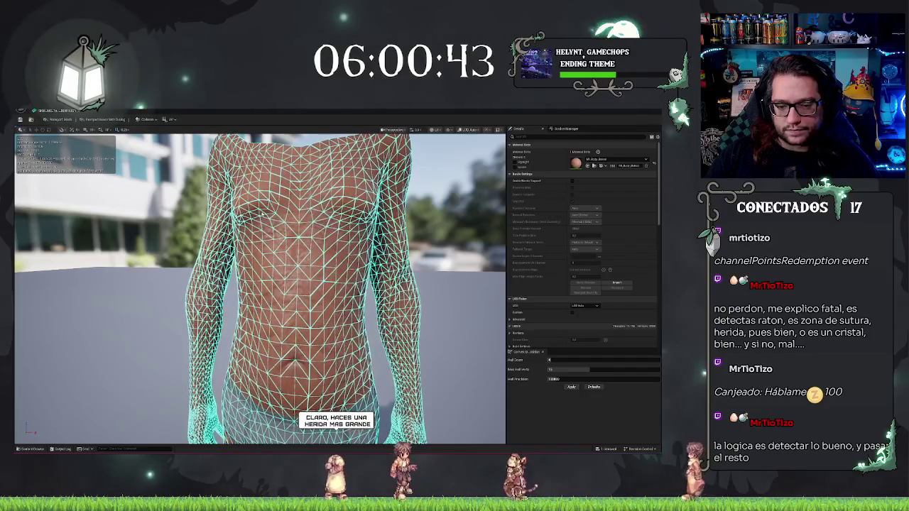
pyautogui.scroll(-10, 260, 289)
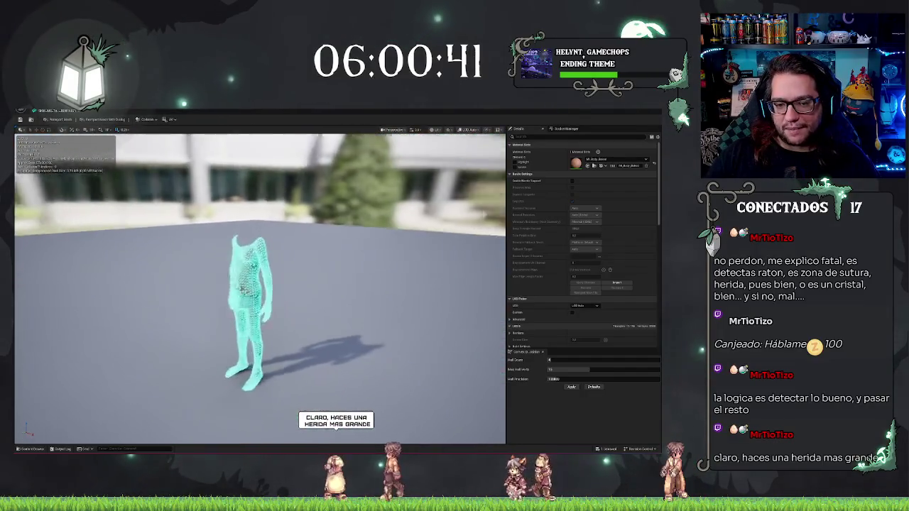
pyautogui.scroll(8, 260, 289)
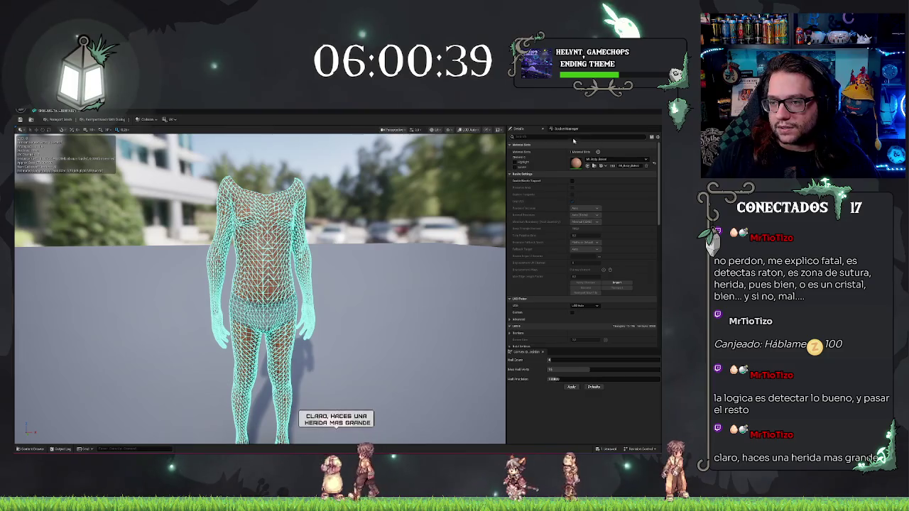
# Set Collision Complexity to Use Complex Collision As Simple, save, and return to the level
pyautogui.write('n')
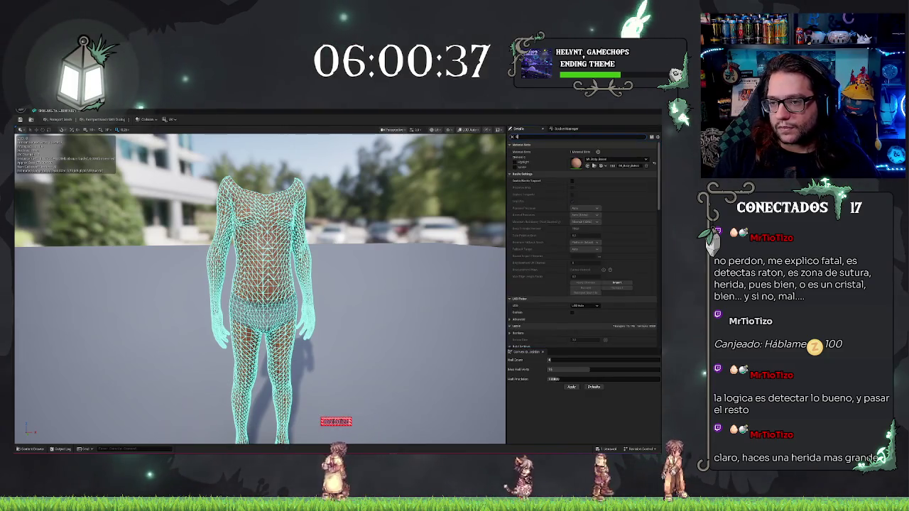
pyautogui.write('l')
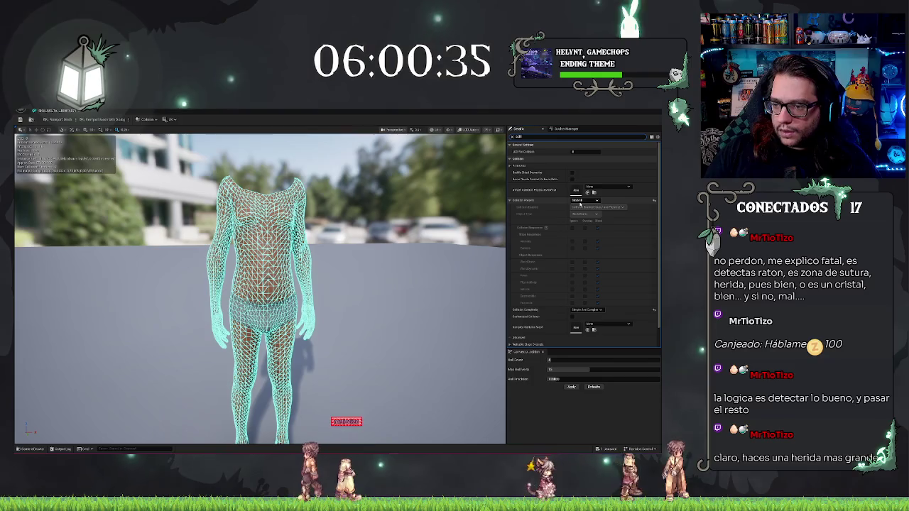
pyautogui.click(586, 309)
pyautogui.click(611, 330)
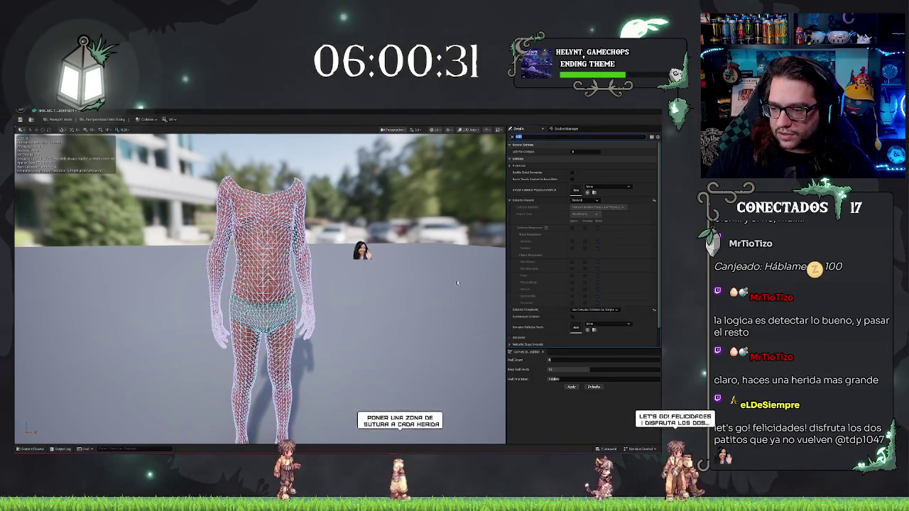
pyautogui.hotkey('ctrl', 's')
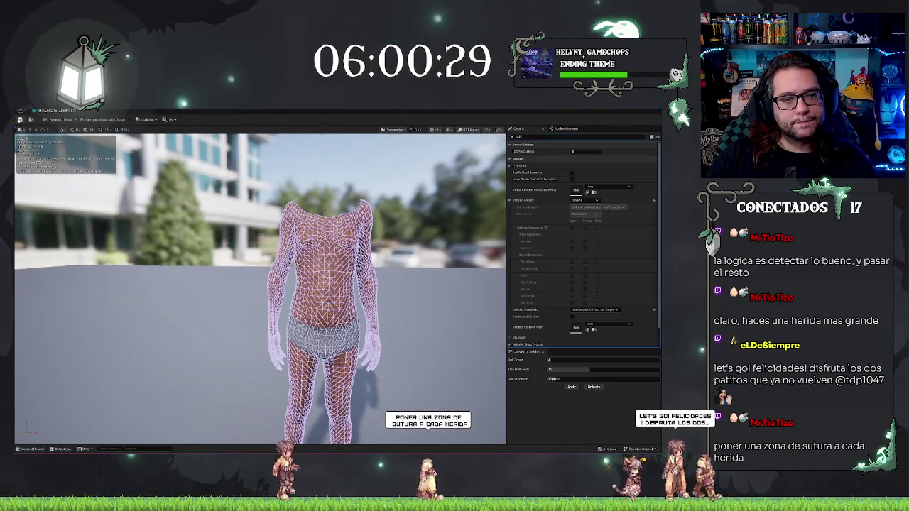
pyautogui.click(51, 112)
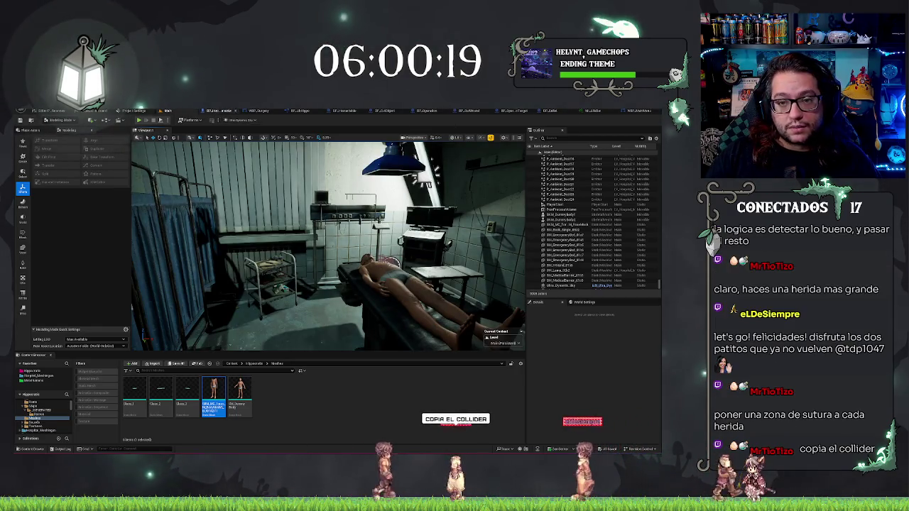
# In BP_Operation, select the Body component and view the lying body in the Viewport preview
pyautogui.click(426, 110)
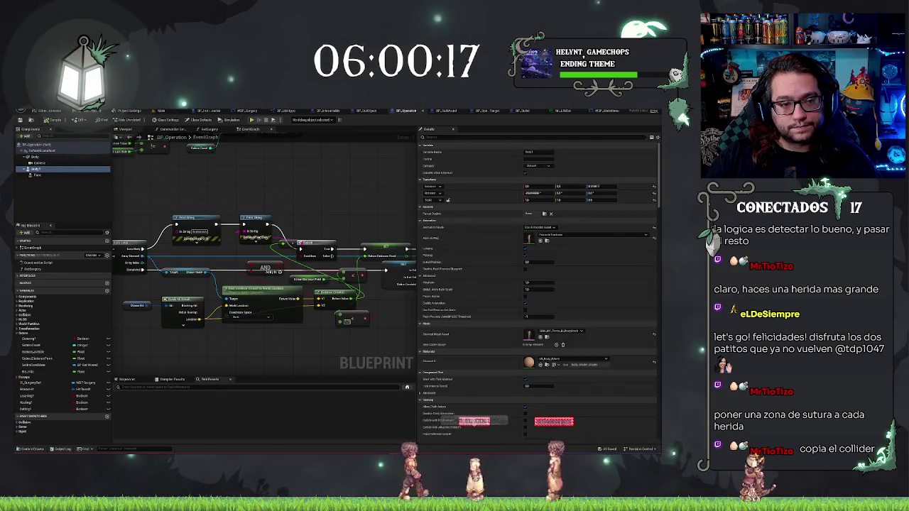
pyautogui.click(42, 156)
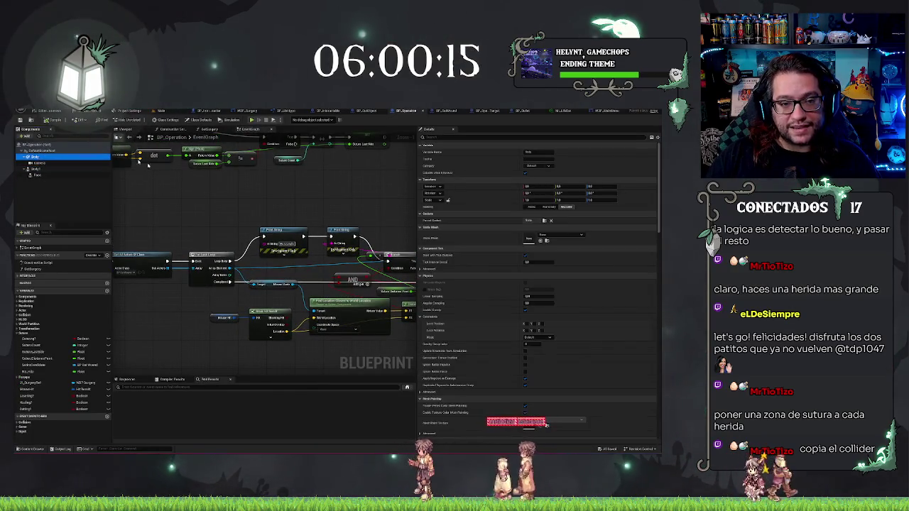
pyautogui.click(126, 131)
pyautogui.moveTo(318, 232)
pyautogui.mouseDown()
pyautogui.moveTo(298, 256)
pyautogui.moveTo(323, 241)
pyautogui.mouseUp()
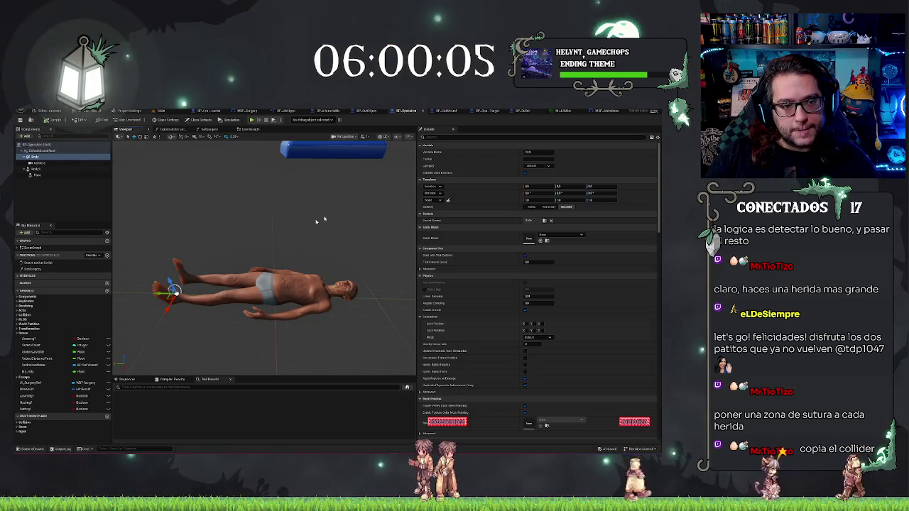
# Assign the SM body mesh to the Body component and frame it in the viewport
pyautogui.press('f')
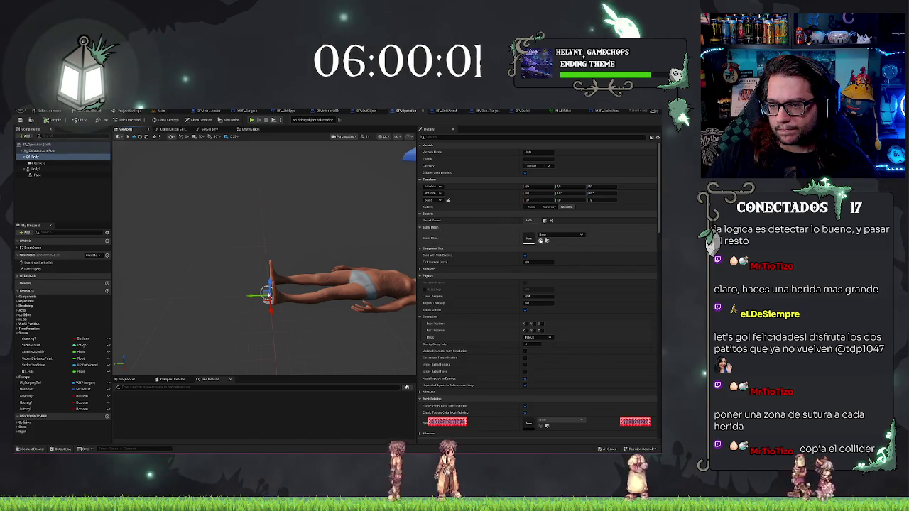
pyautogui.click(540, 241)
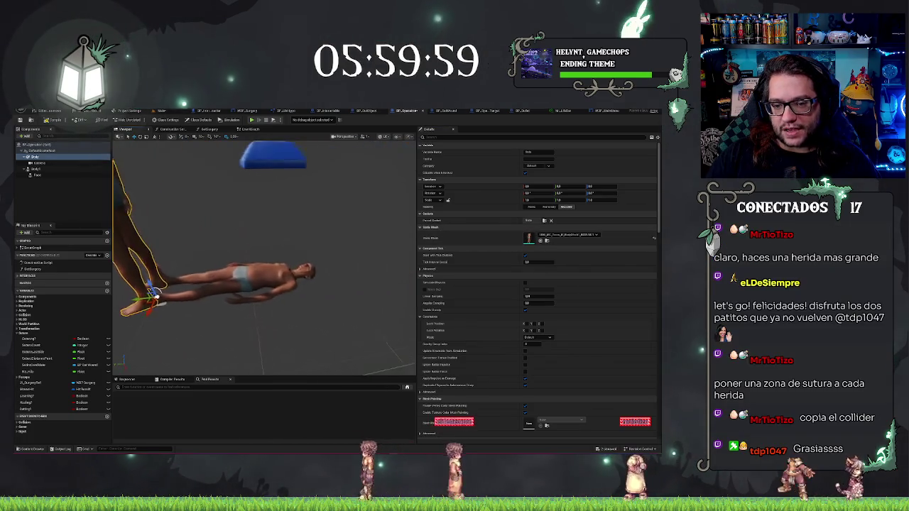
pyautogui.press('f')
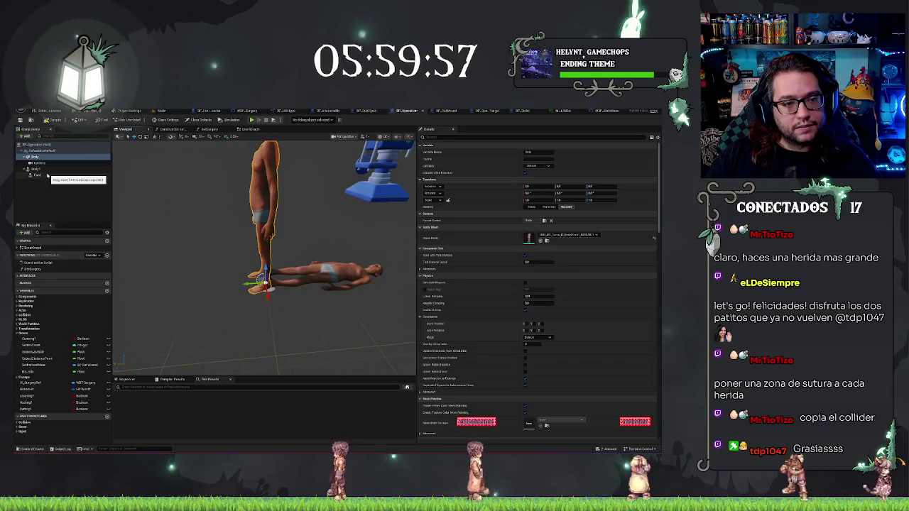
# Compare Body1 with the standing Body copy, edit its Z scale, and inspect the Camera
pyautogui.click(43, 170)
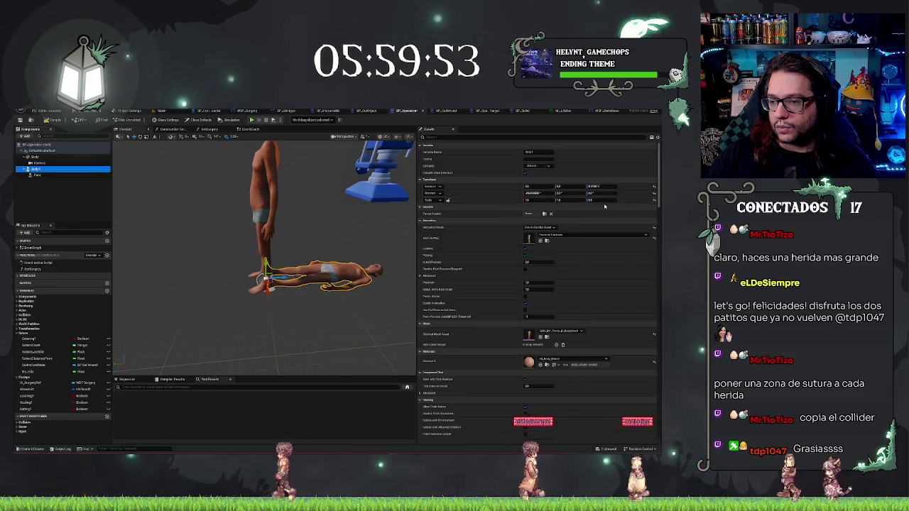
pyautogui.click(41, 157)
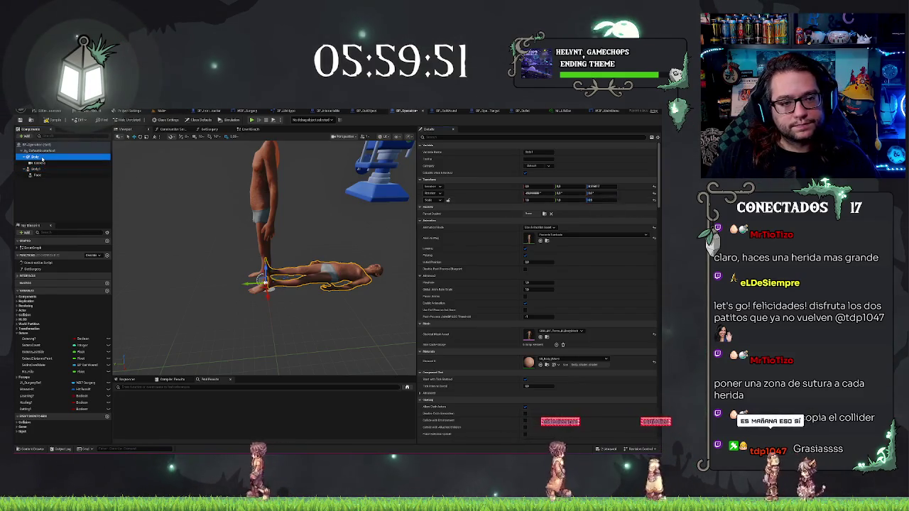
pyautogui.click(589, 200)
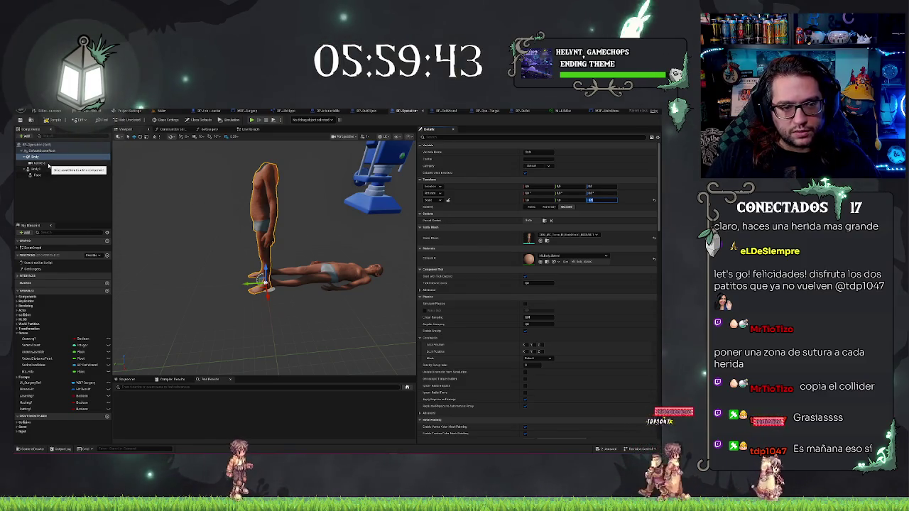
pyautogui.moveTo(117, 203)
pyautogui.mouseDown()
pyautogui.moveTo(184, 213)
pyautogui.moveTo(308, 198)
pyautogui.mouseUp()
pyautogui.click(338, 188)
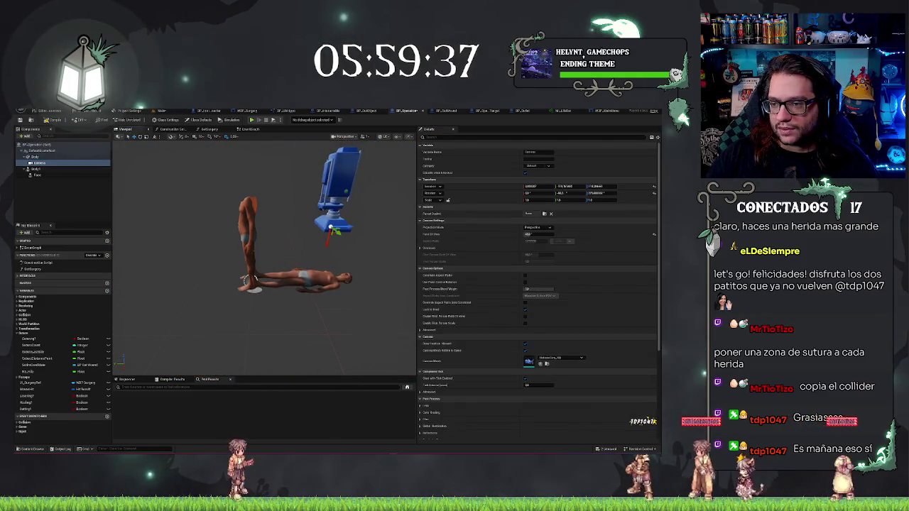
pyautogui.click(249, 281)
pyautogui.moveTo(248, 280)
pyautogui.mouseDown()
pyautogui.moveTo(270, 277)
pyautogui.moveTo(263, 280)
pyautogui.moveTo(263, 263)
pyautogui.moveTo(110, 188)
pyautogui.mouseUp()
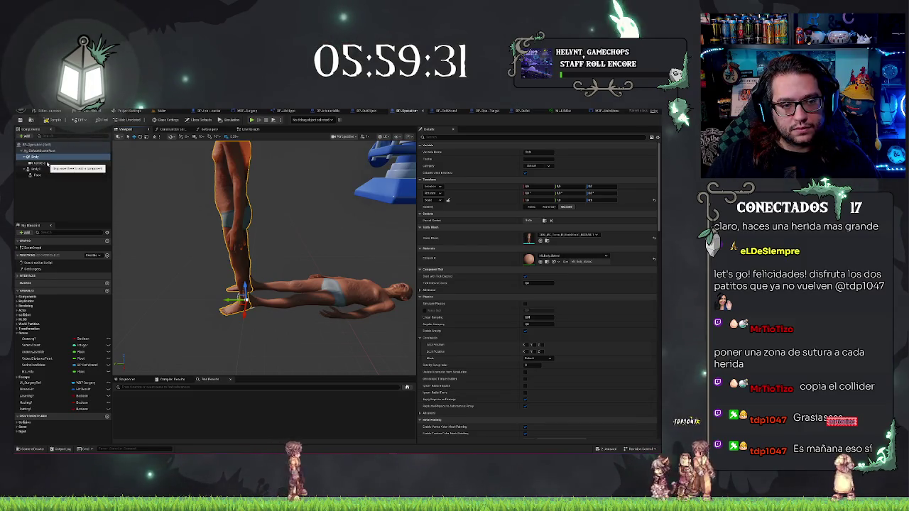
# Rotate the standing Body copy with the gizmo so it lies flat
pyautogui.press('f')
pyautogui.moveTo(278, 262); pyautogui.dragTo(262, 279)
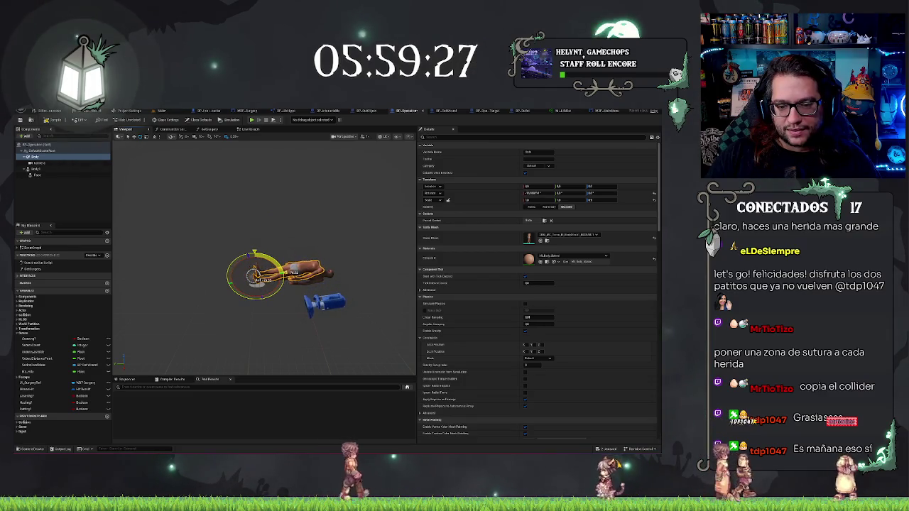
pyautogui.click(44, 169)
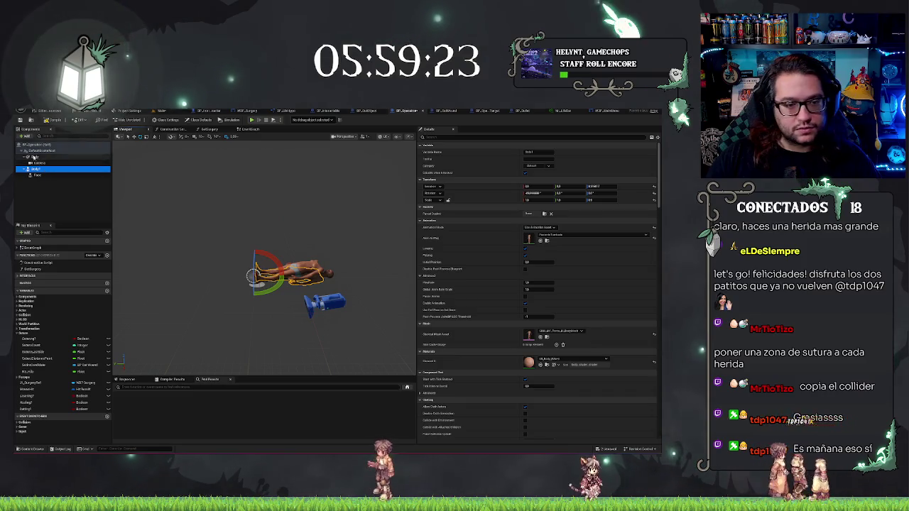
pyautogui.click(36, 156)
pyautogui.moveTo(534, 193)
pyautogui.mouseDown()
pyautogui.moveTo(568, 193)
pyautogui.moveTo(534, 193)
pyautogui.mouseUp()
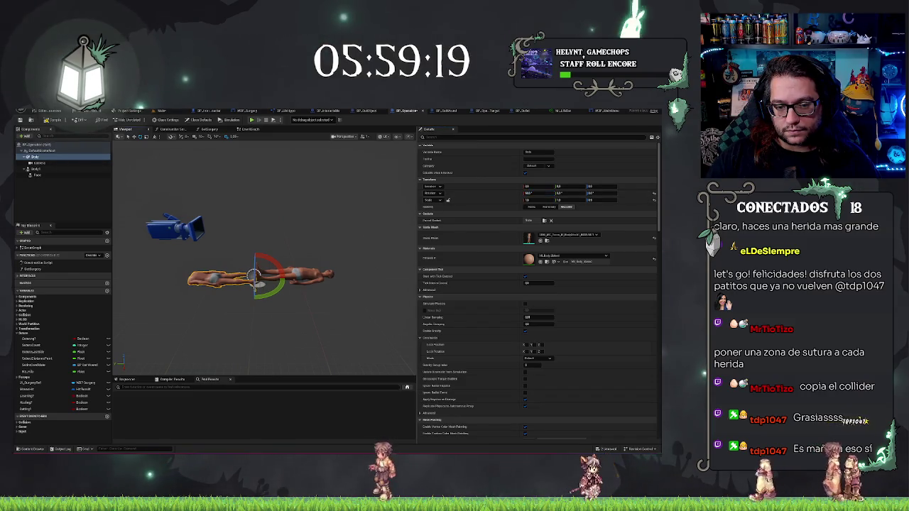
pyautogui.moveTo(263, 305)
pyautogui.mouseDown()
pyautogui.moveTo(277, 301)
pyautogui.moveTo(281, 270)
pyautogui.moveTo(283, 291)
pyautogui.moveTo(256, 284)
pyautogui.moveTo(277, 284)
pyautogui.moveTo(284, 266)
pyautogui.moveTo(298, 288)
pyautogui.moveTo(299, 235)
pyautogui.mouseUp()
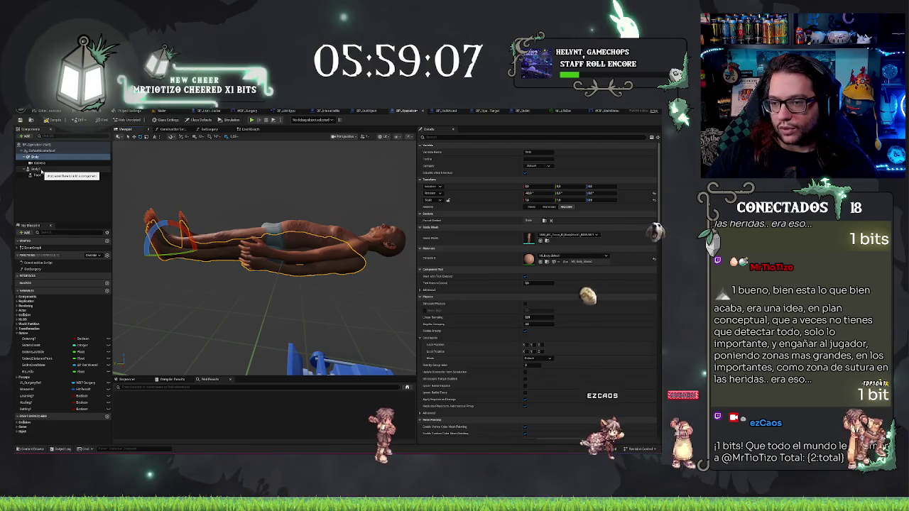
# Match the Body copy's Location Z to Body1's height and check their overlap
pyautogui.click(35, 169)
pyautogui.click(607, 186)
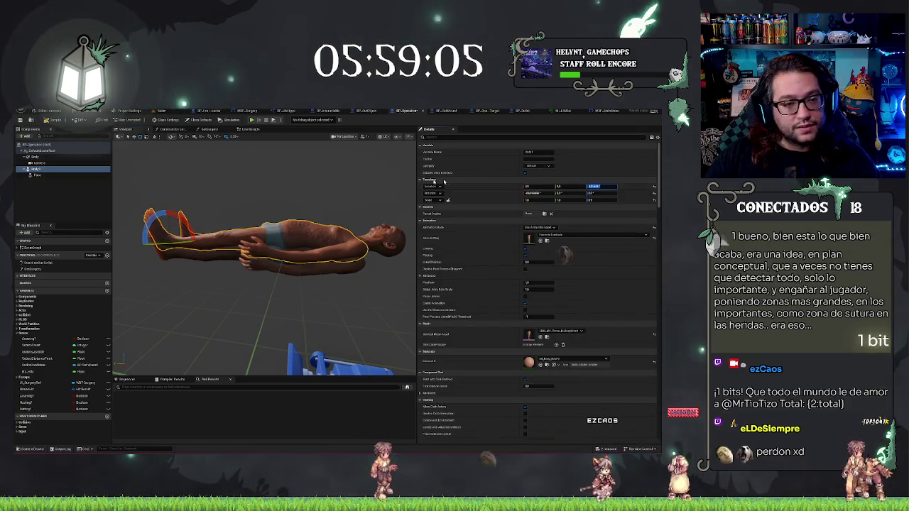
pyautogui.click(32, 156)
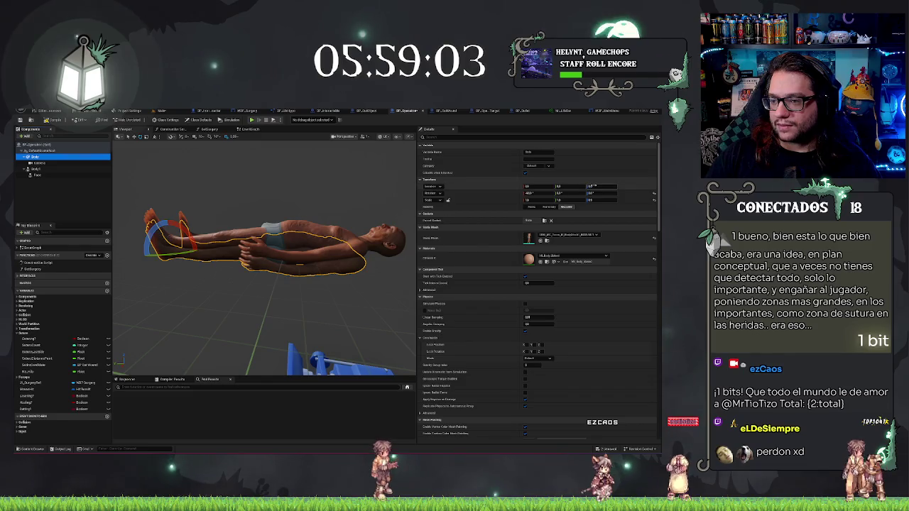
pyautogui.press('Return')
pyautogui.moveTo(411, 242)
pyautogui.mouseDown()
pyautogui.moveTo(369, 234)
pyautogui.moveTo(334, 241)
pyautogui.moveTo(241, 277)
pyautogui.moveTo(252, 259)
pyautogui.mouseUp()
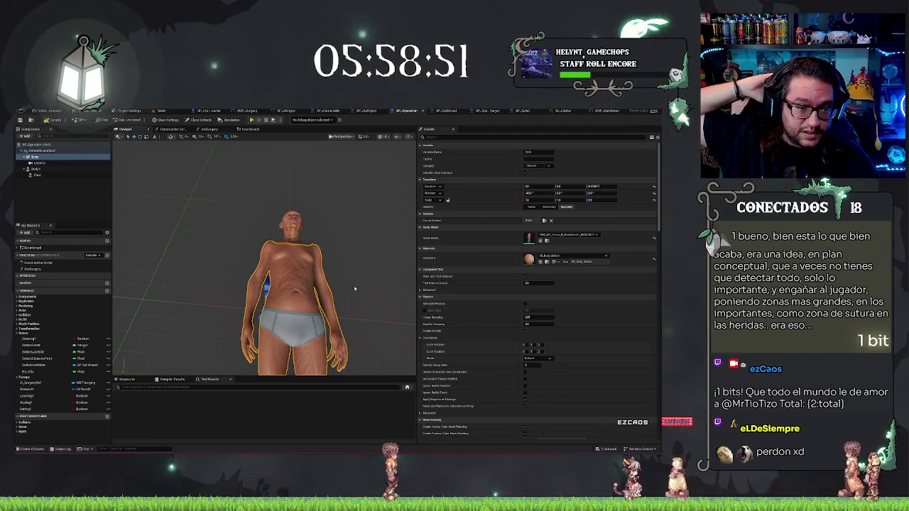
pyautogui.moveTo(310, 280)
pyautogui.mouseDown()
pyautogui.moveTo(284, 291)
pyautogui.moveTo(252, 275)
pyautogui.moveTo(273, 277)
pyautogui.mouseUp()
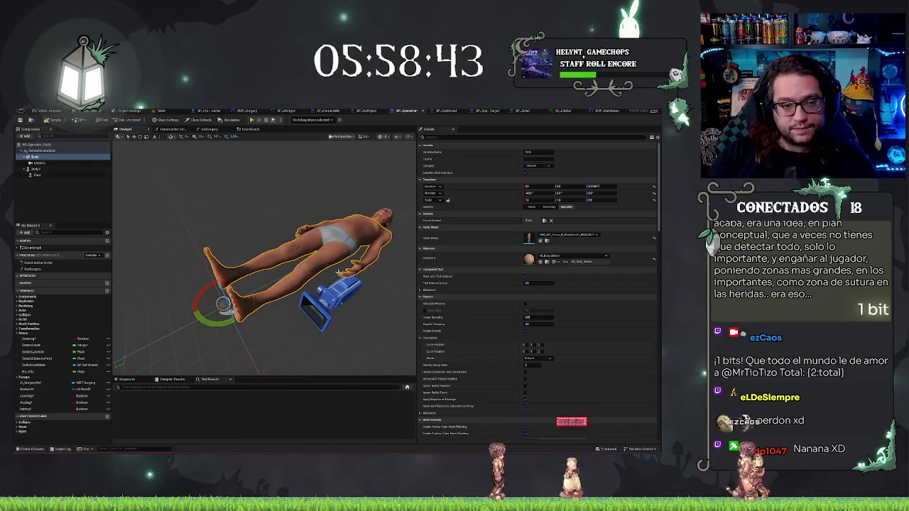
# Rotate the Camera component with the gizmo, undoing a wrong rotation with Ctrl+Z
pyautogui.click(62, 193)
pyautogui.click(39, 163)
pyautogui.moveTo(270, 284)
pyautogui.mouseDown()
pyautogui.moveTo(259, 280)
pyautogui.moveTo(266, 276)
pyautogui.mouseUp()
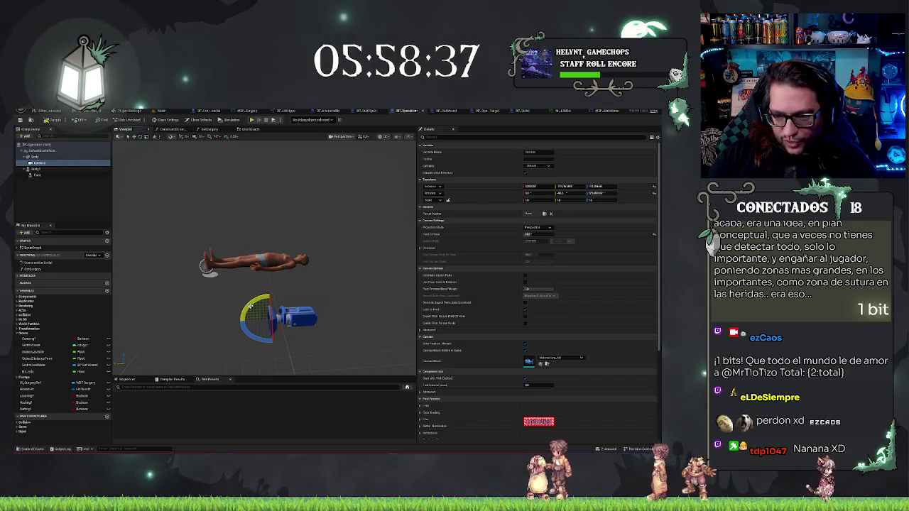
pyautogui.moveTo(241, 307); pyautogui.dragTo(273, 346)
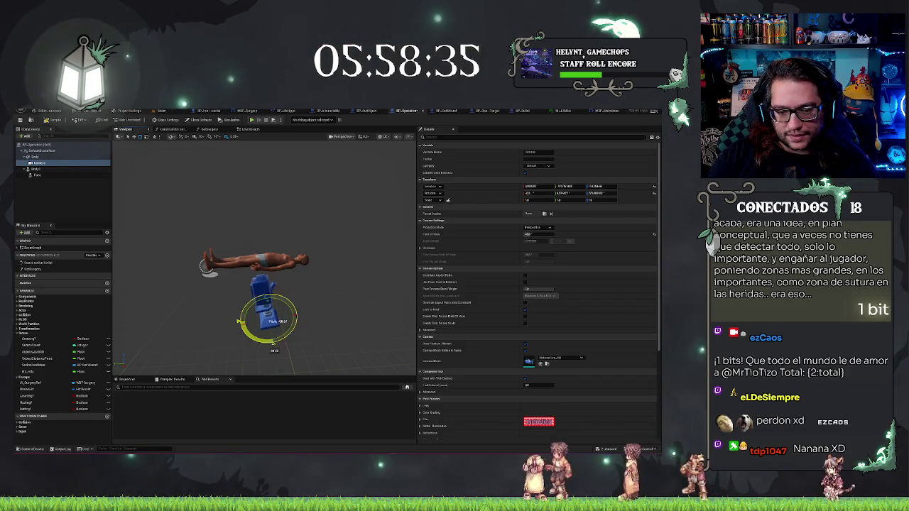
pyautogui.hotkey('ctrl', 'z')
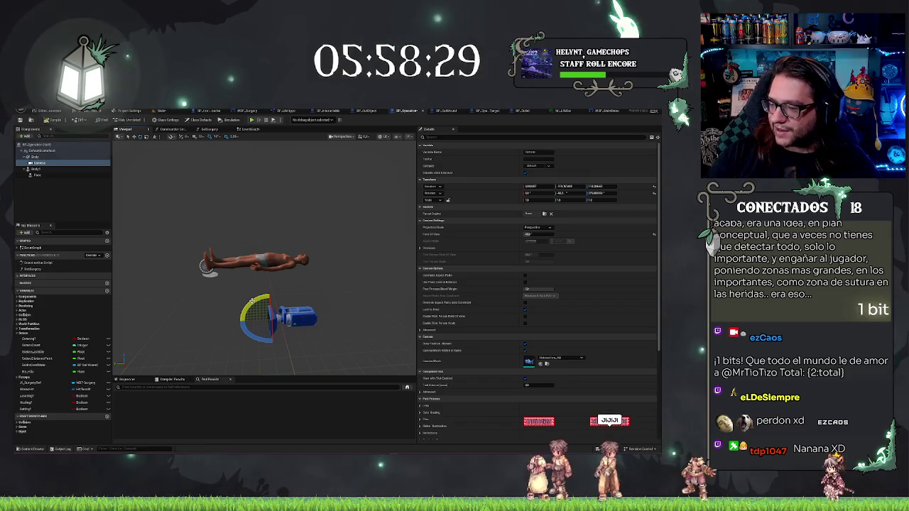
pyautogui.moveTo(249, 304); pyautogui.dragTo(252, 344)
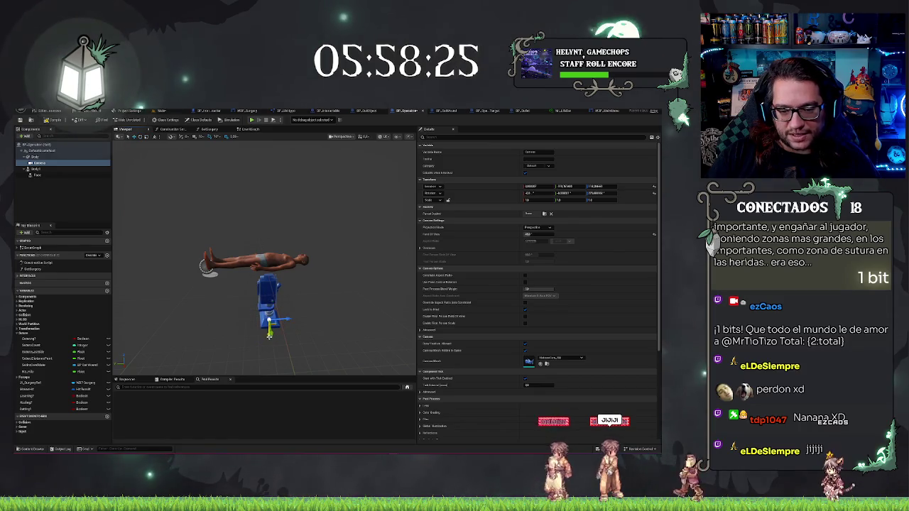
# Move the camera device above the lying patient body and close the BP_Operacion editor
pyautogui.moveTo(269, 332)
pyautogui.mouseDown()
pyautogui.moveTo(271, 246)
pyautogui.moveTo(238, 258)
pyautogui.moveTo(248, 254)
pyautogui.moveTo(604, 199)
pyautogui.mouseUp()
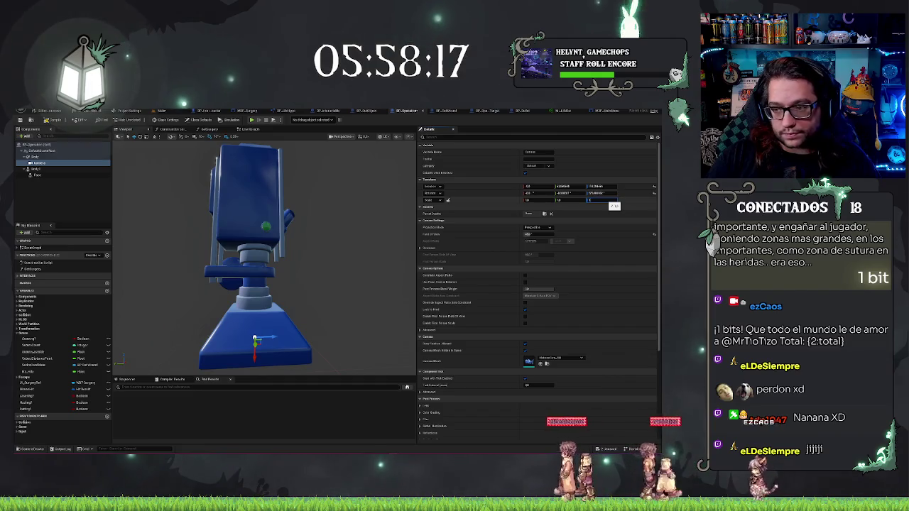
pyautogui.scroll(-5, 263, 256)
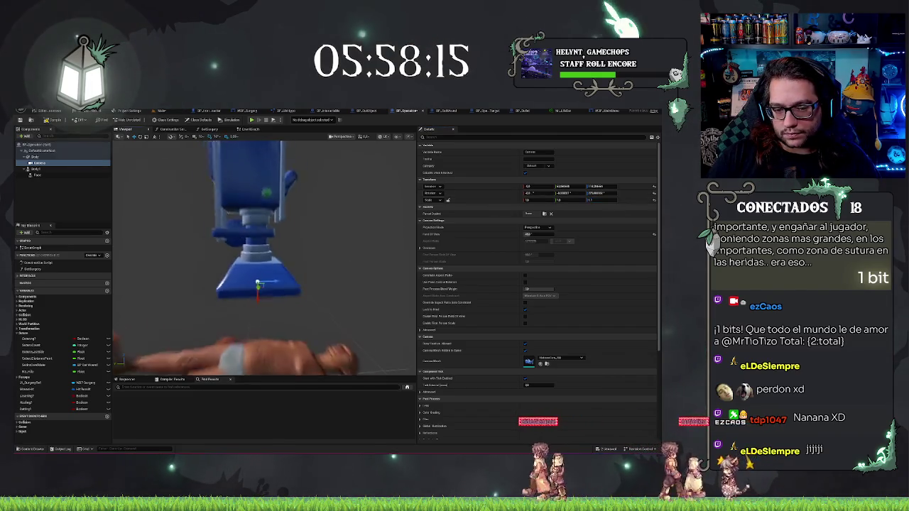
pyautogui.press('w')
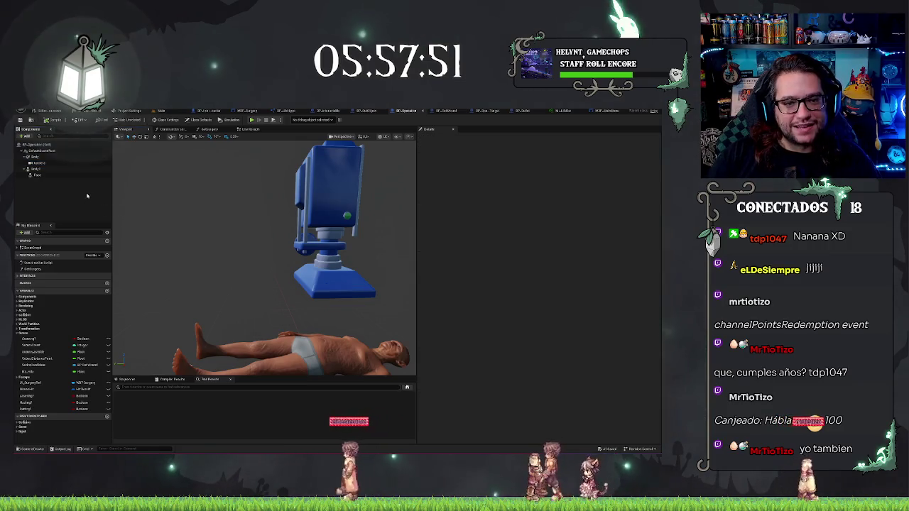
pyautogui.click(424, 110)
# Select the operating-table blueprint in the level and check the camera above the patient
pyautogui.click(311, 276)
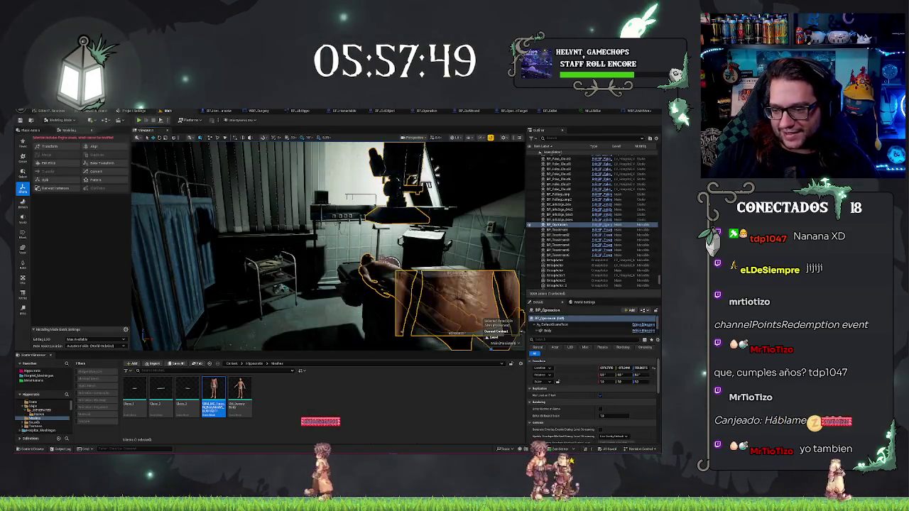
pyautogui.moveTo(311, 275)
pyautogui.mouseDown()
pyautogui.moveTo(284, 262)
pyautogui.moveTo(254, 227)
pyautogui.moveTo(298, 280)
pyautogui.mouseUp()
pyautogui.moveTo(504, 152); pyautogui.dragTo(455, 163)
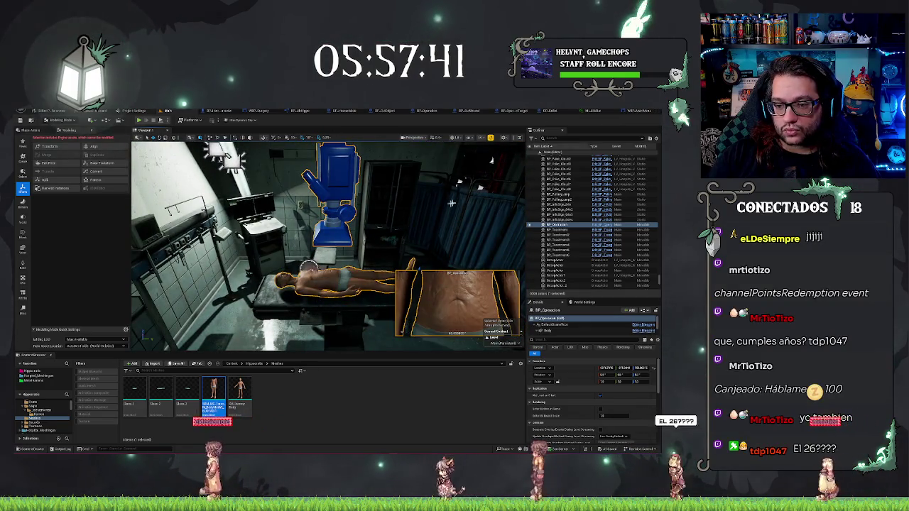
pyautogui.moveTo(497, 185); pyautogui.dragTo(524, 173)
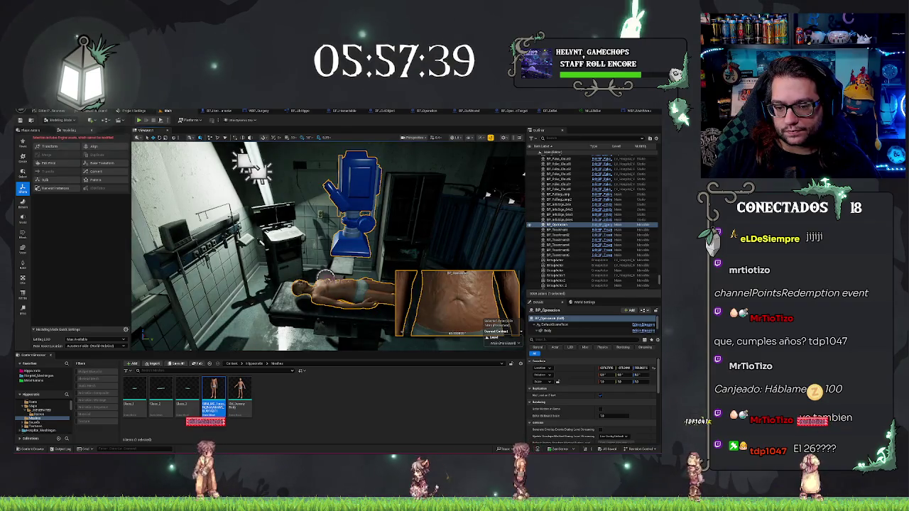